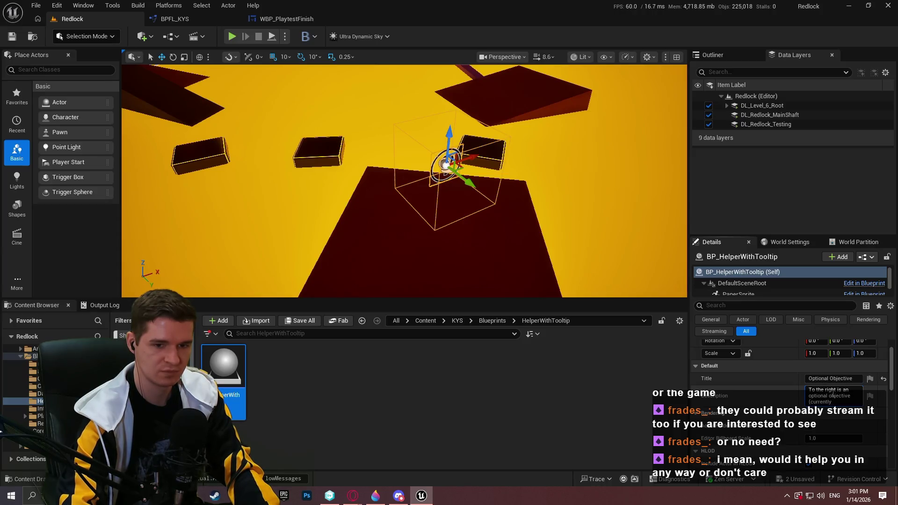
# Step: Rewrite the Description's ending to direct the player to the geothermal power plant and the main pathway
pyautogui.press('BackSpace')
pyautogui.press('BackSpace')
pyautogui.press('BackSpace')
pyautogui.write('where')
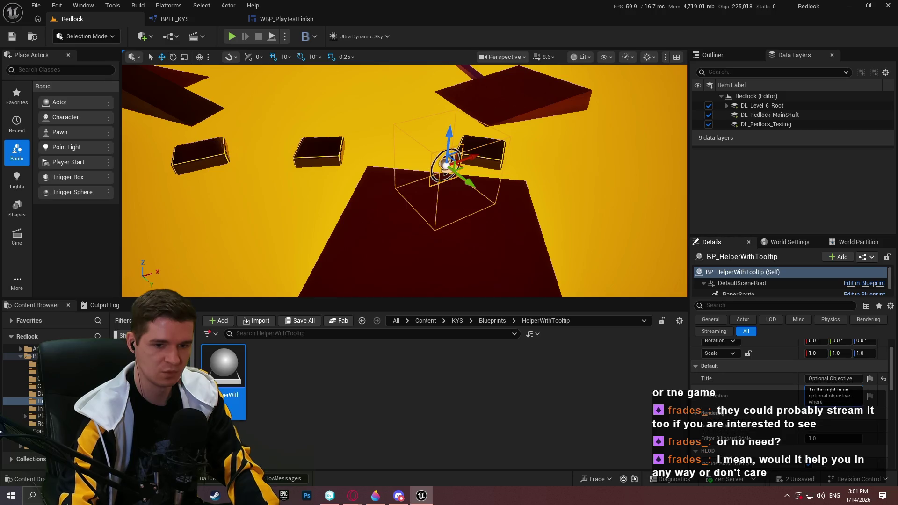
pyautogui.write(' you have to')
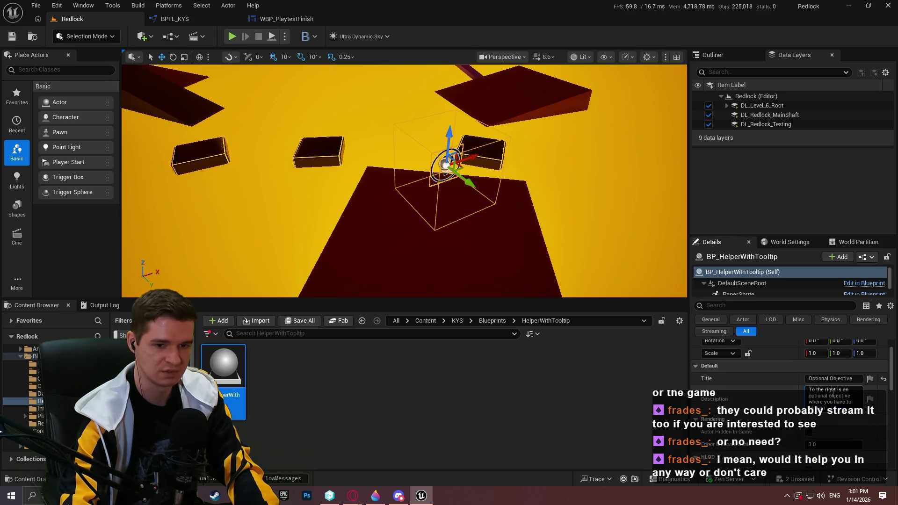
pyautogui.write(' go in')
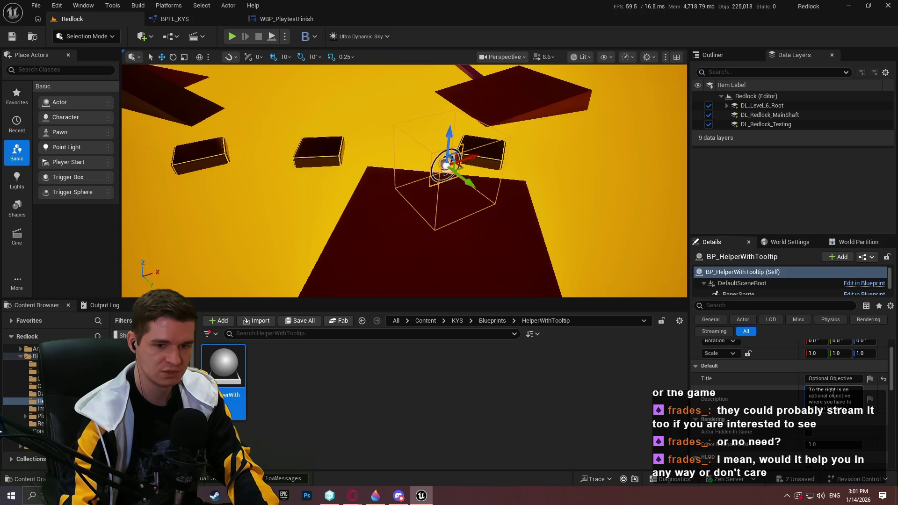
pyautogui.write(' geothermal power p')
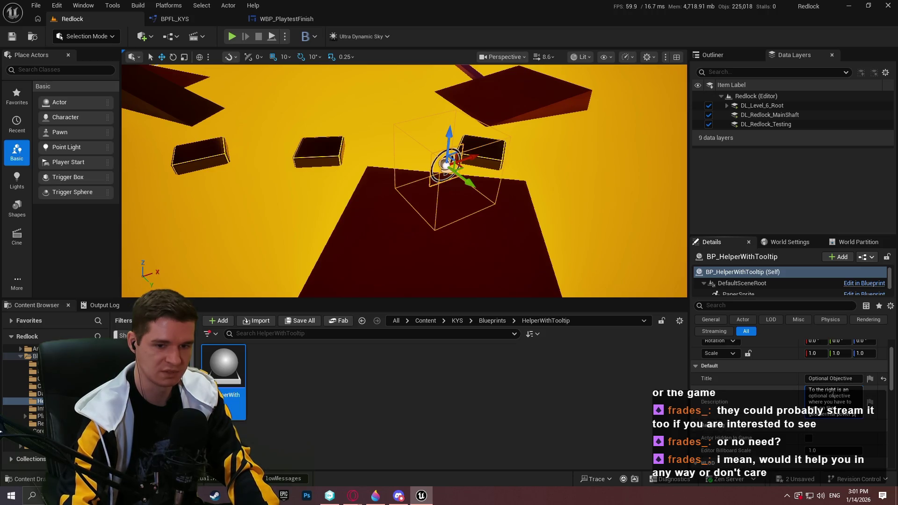
pyautogui.write('lant. It fully')
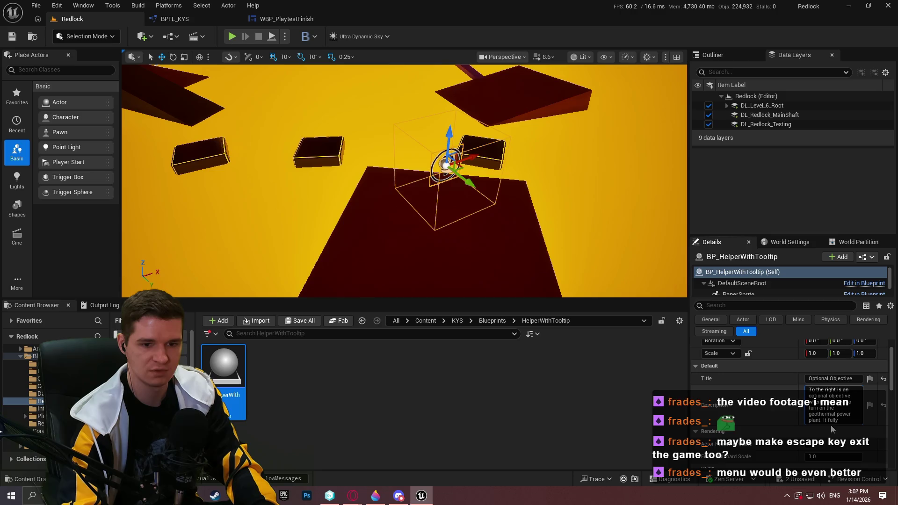
pyautogui.write('ush')
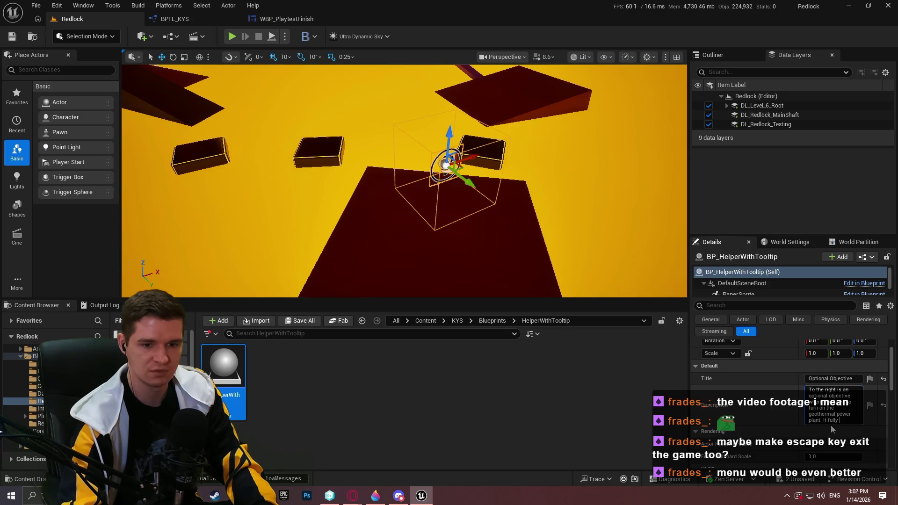
pyautogui.press('BackSpace')
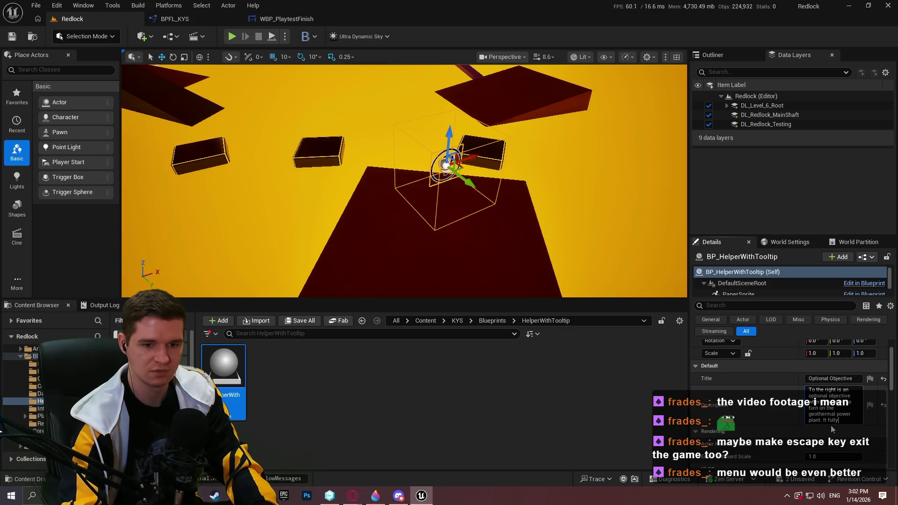
pyautogui.write('connects')
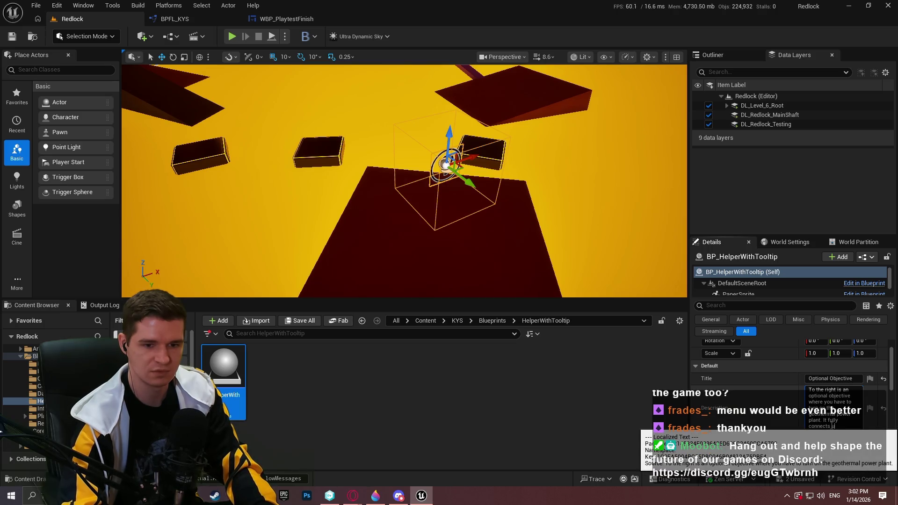
pyautogui.write('up with the ')
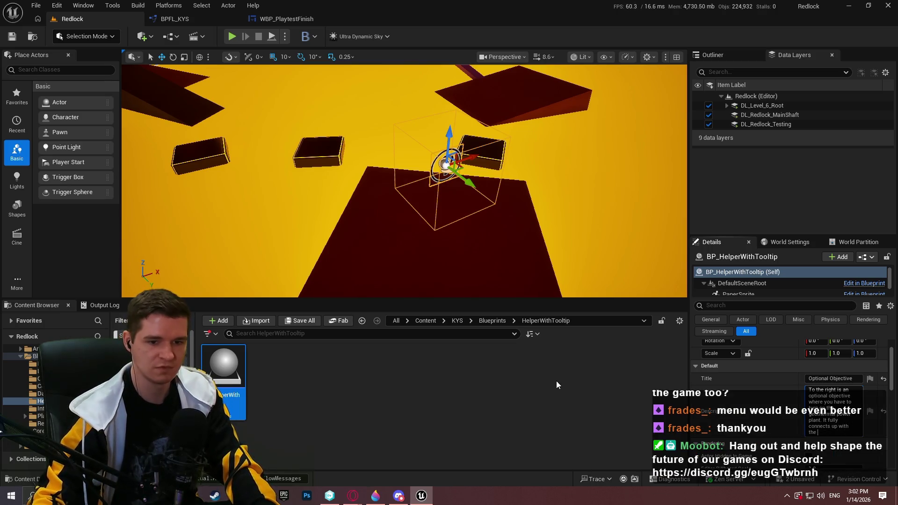
pyautogui.write('main')
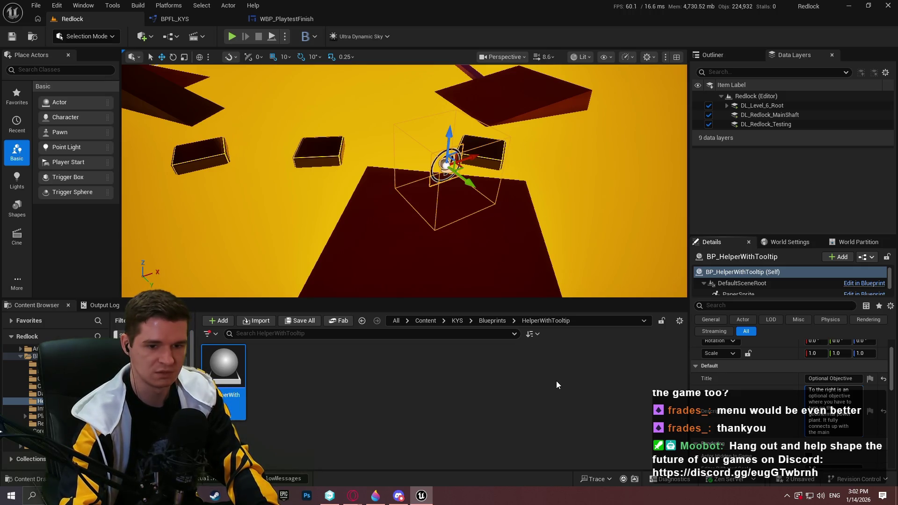
pyautogui.write(' pathway')
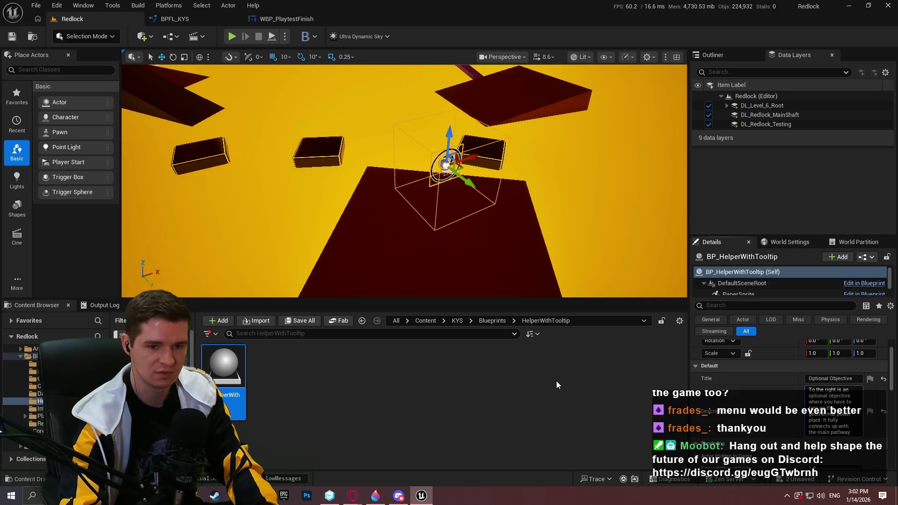
pyautogui.write(', but')
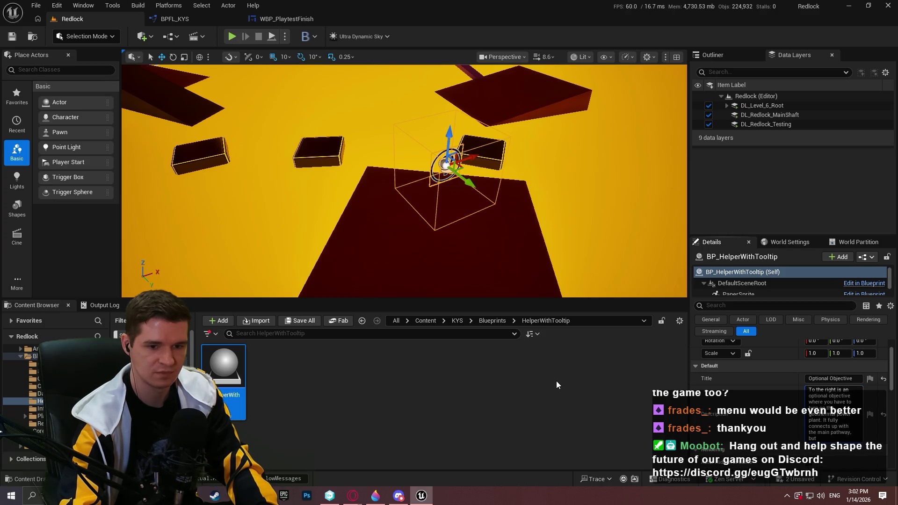
pyautogui.write(' doing it')
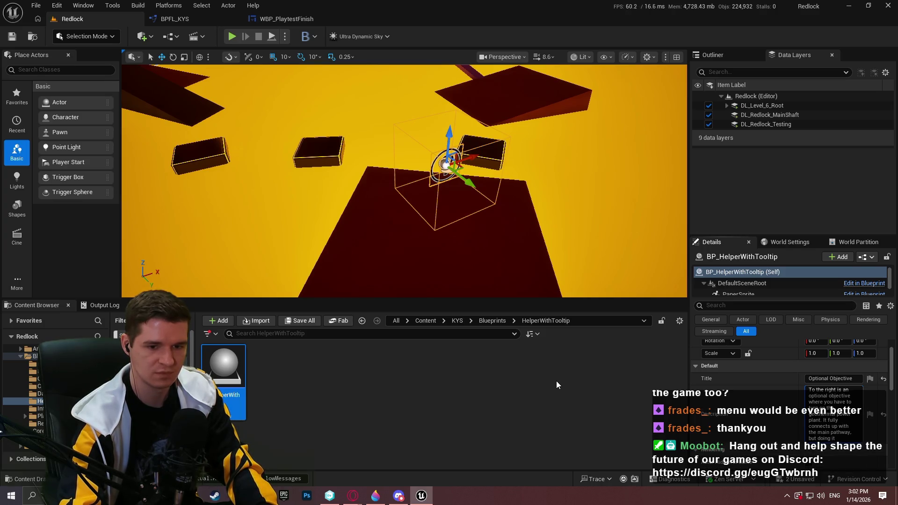
pyautogui.write(' is up to')
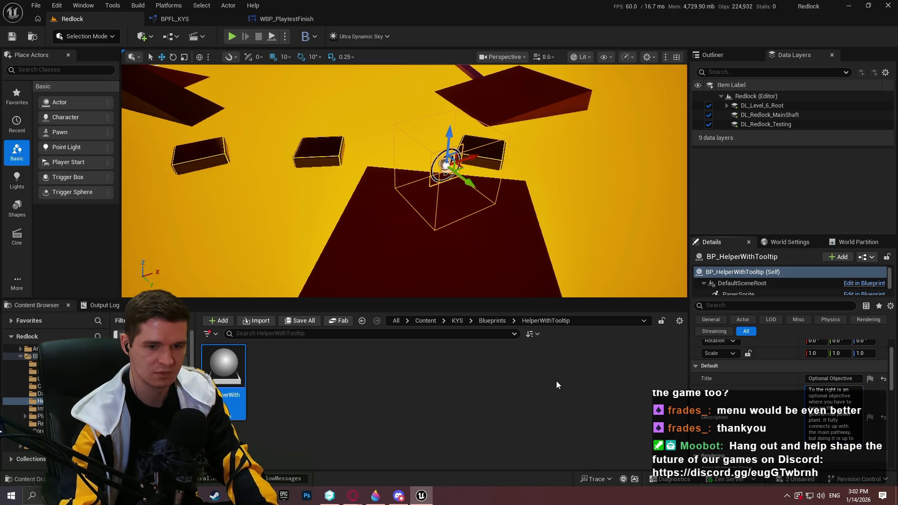
pyautogui.write(' you')
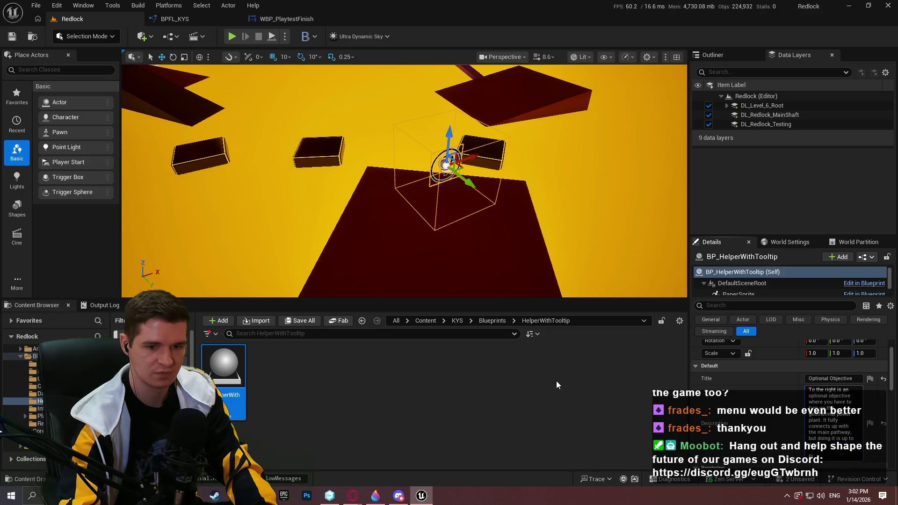
pyautogui.write('ght now t')
pyautogui.write('bjective')
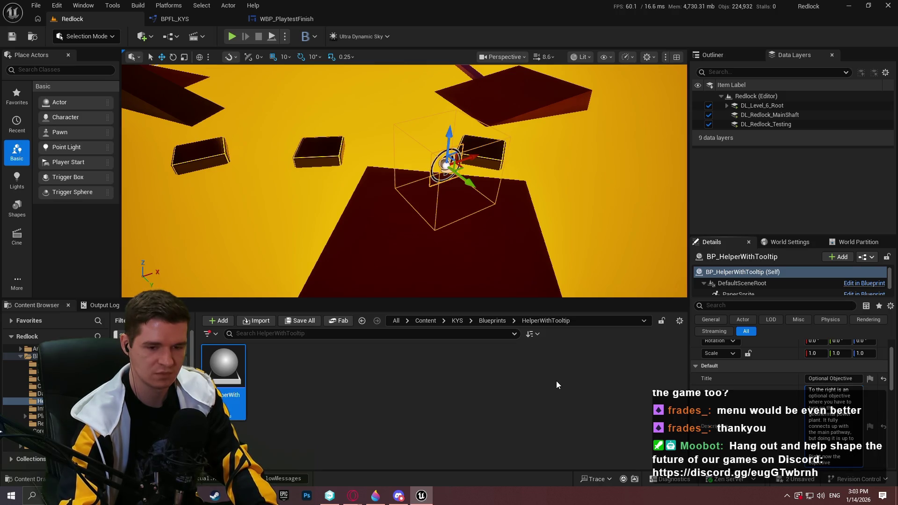
pyautogui.write('. To com')
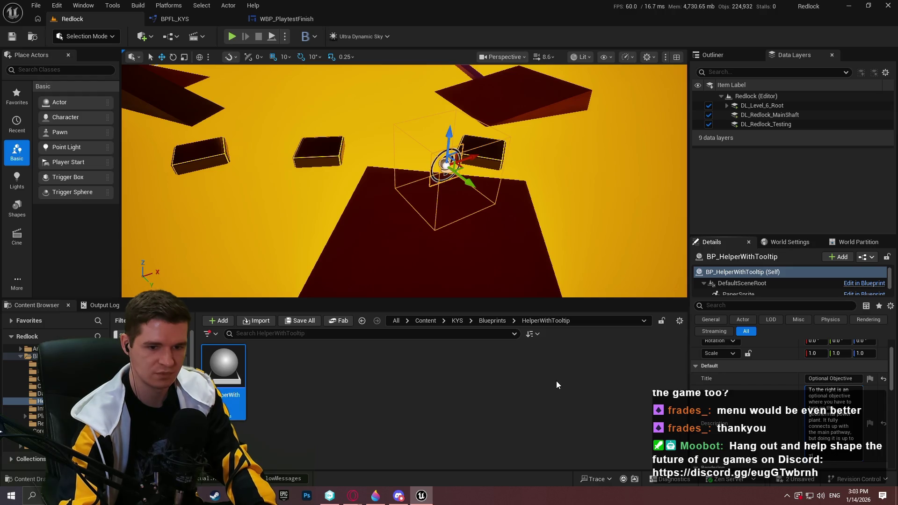
pyautogui.write('plete the objective, try')
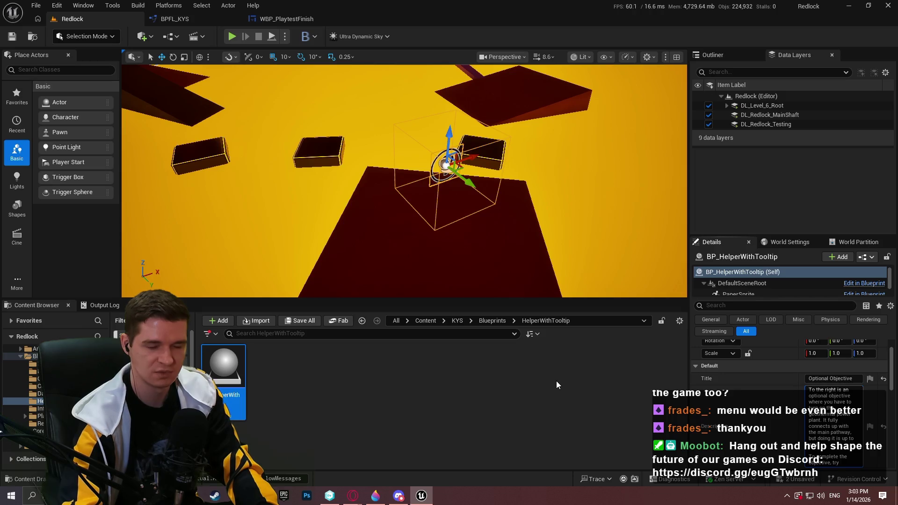
pyautogui.write(' going')
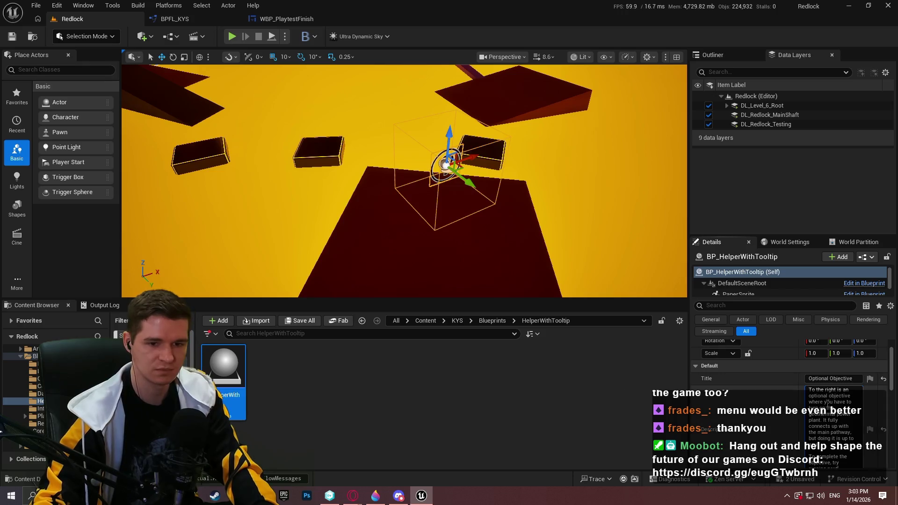
# Step: Finish the Description with how to complete the objective (the full reactors message), then Save All
pyautogui.scroll(-2, 795, 397)
pyautogui.write('to 3')
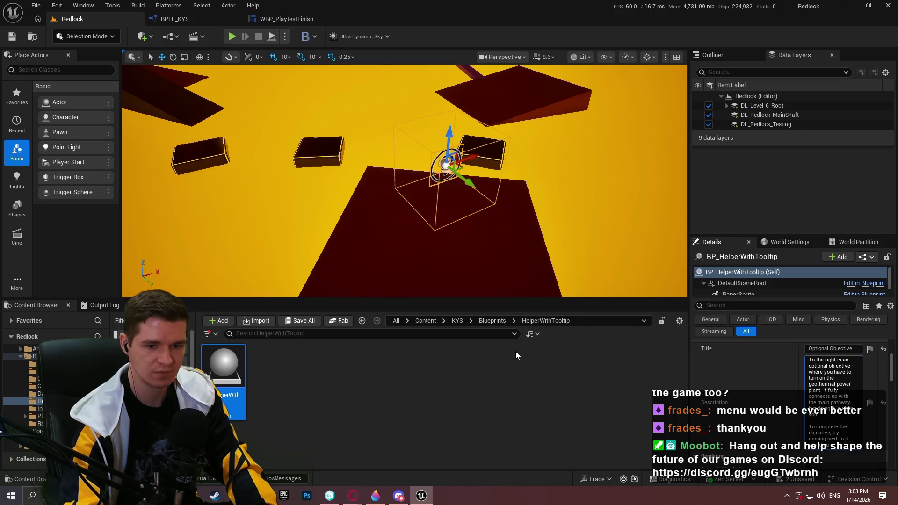
pyautogui.write('fu')
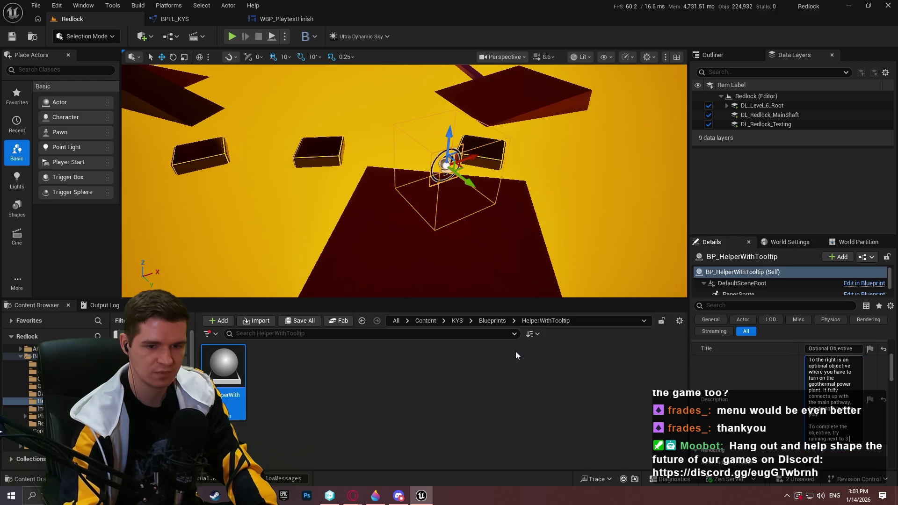
pyautogui.write('ll')
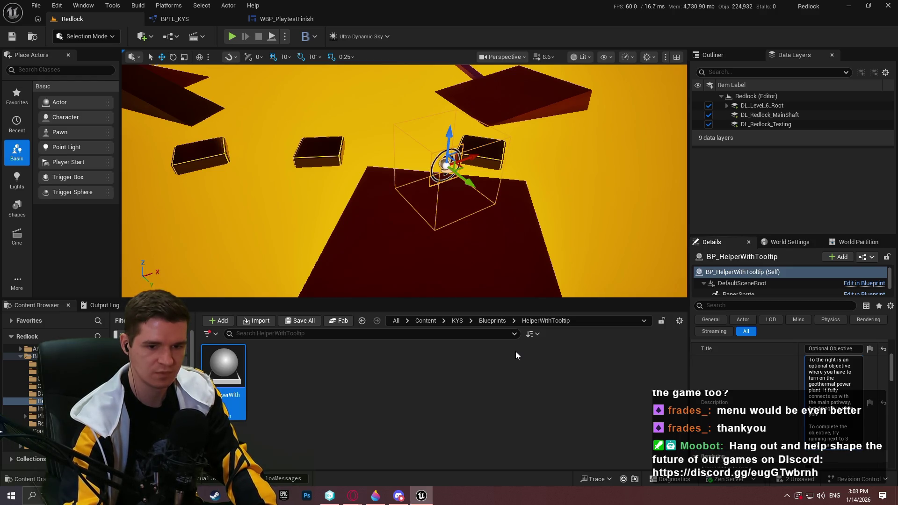
pyautogui.write(' reactors.')
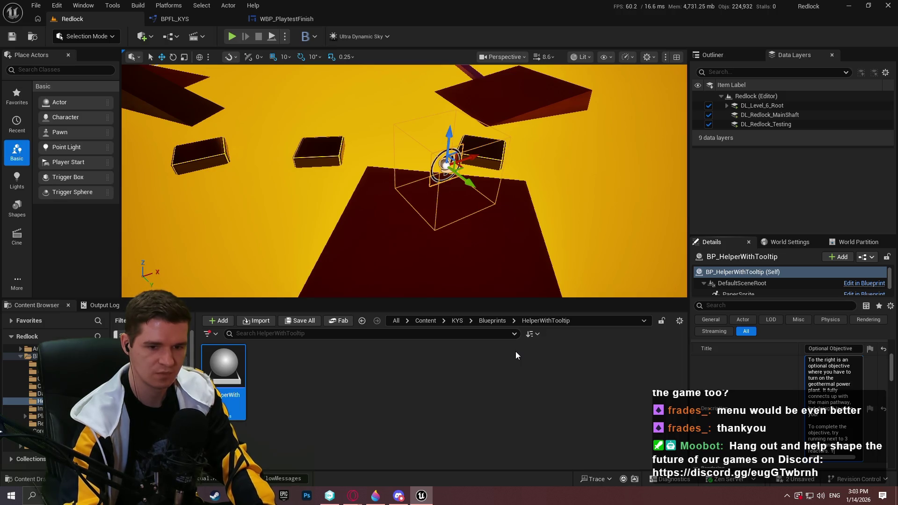
pyautogui.write(" You'll see")
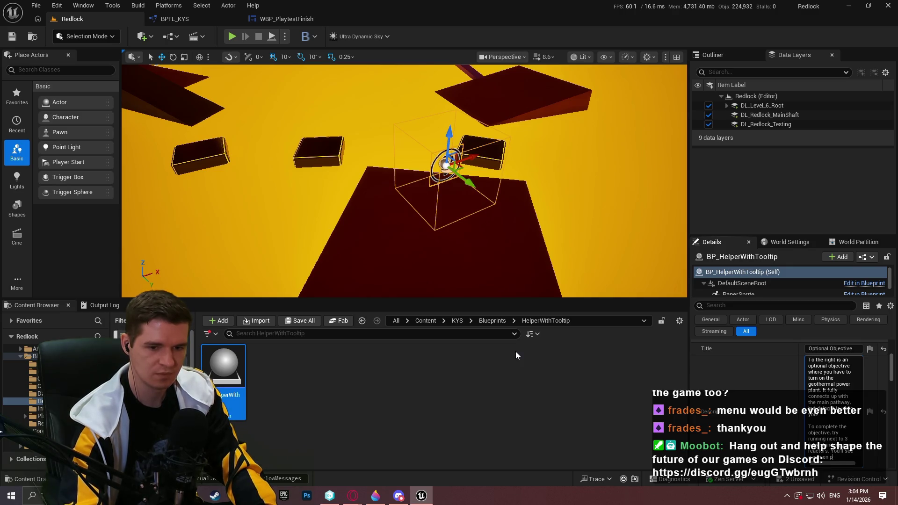
pyautogui.write(' message if you did it corr')
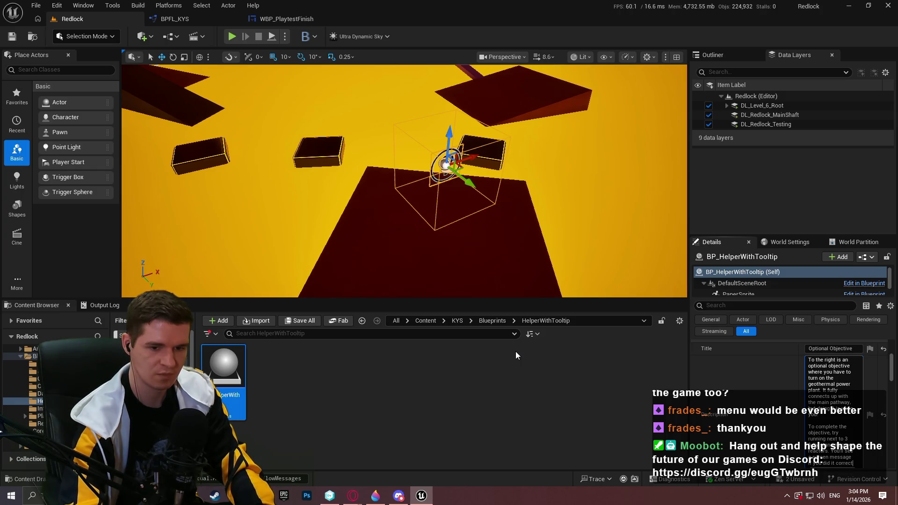
pyautogui.write('ectly')
pyautogui.scroll(-2, 781, 391)
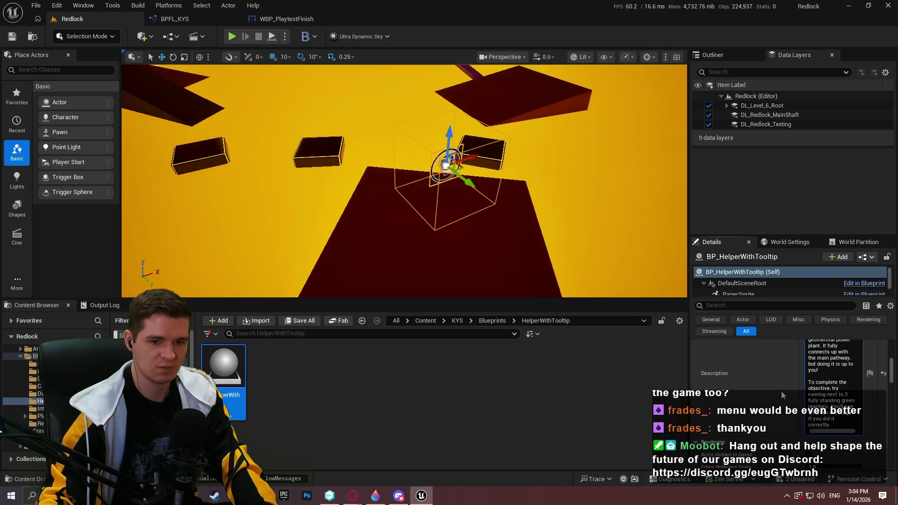
pyautogui.click(12, 37)
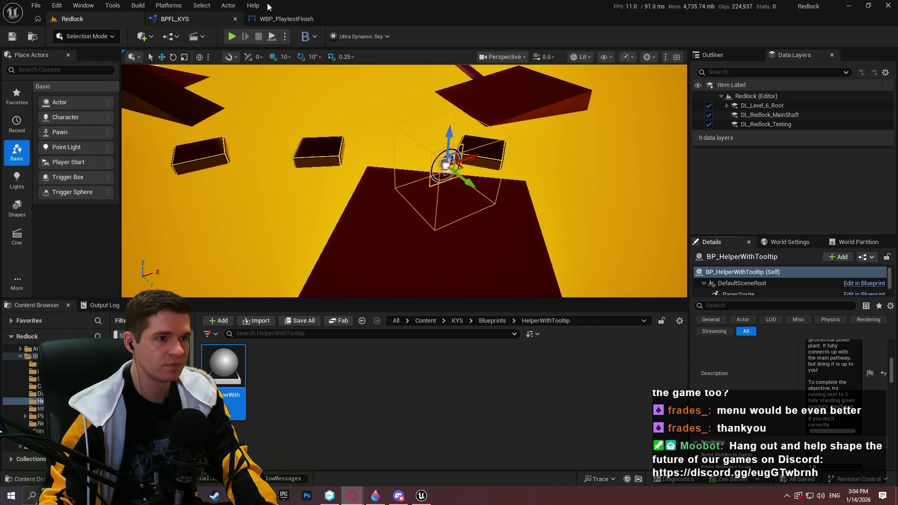
# Step: Open the Redlock Level Blueprint to view its Startup Level, Teleport and Reset Deaths nodes
pyautogui.moveTo(463, 230); pyautogui.dragTo(463, 255)
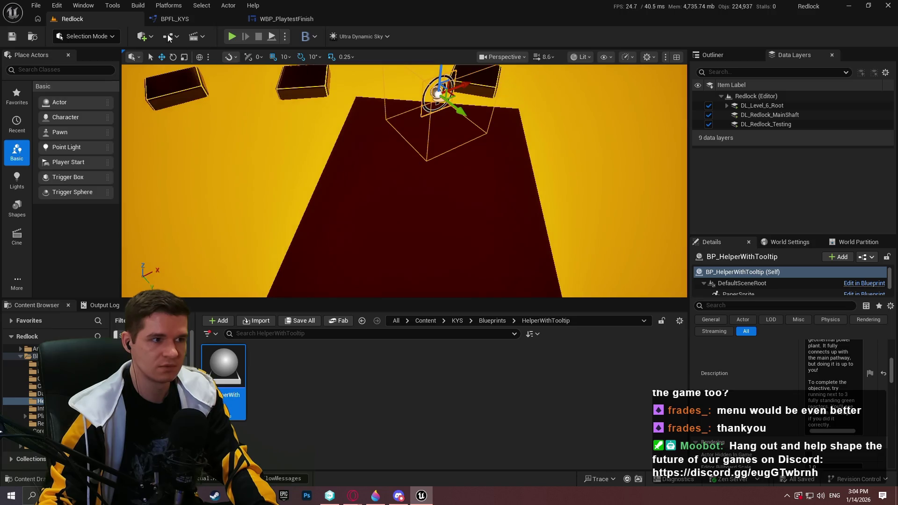
pyautogui.click(196, 19)
pyautogui.hscroll(15, 427, 169)
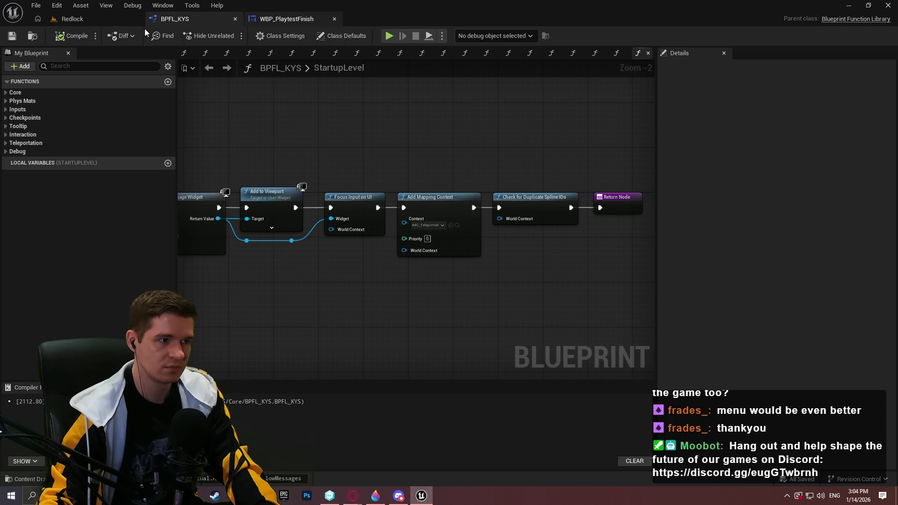
pyautogui.click(138, 19)
pyautogui.click(169, 36)
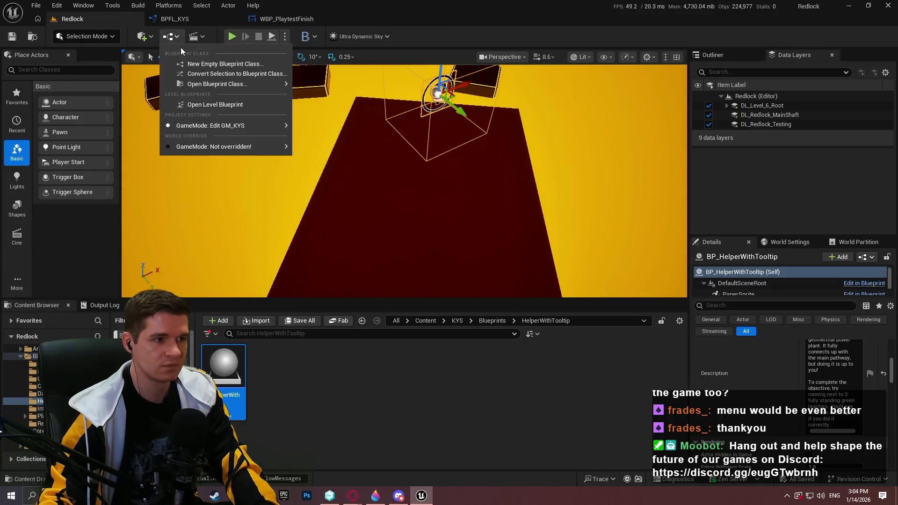
pyautogui.click(220, 104)
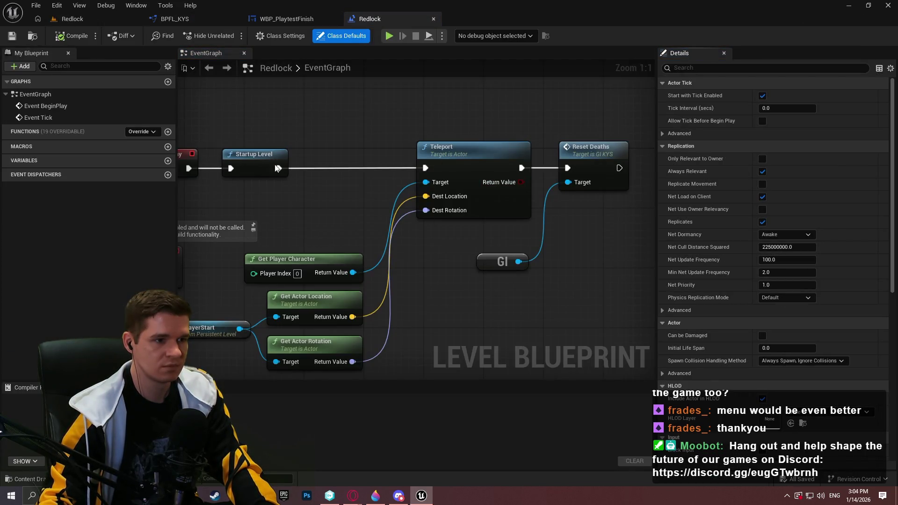
pyautogui.hscroll(5, 457, 176)
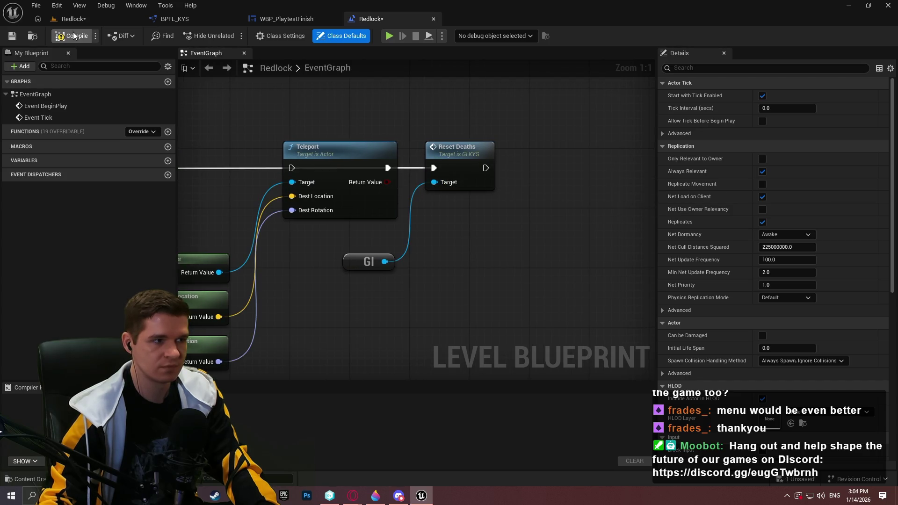
# Step: Play the Redlock level from a chosen viewport spot, then press Esc to stop and return to the editor
pyautogui.click(85, 18)
pyautogui.rightClick(431, 153)
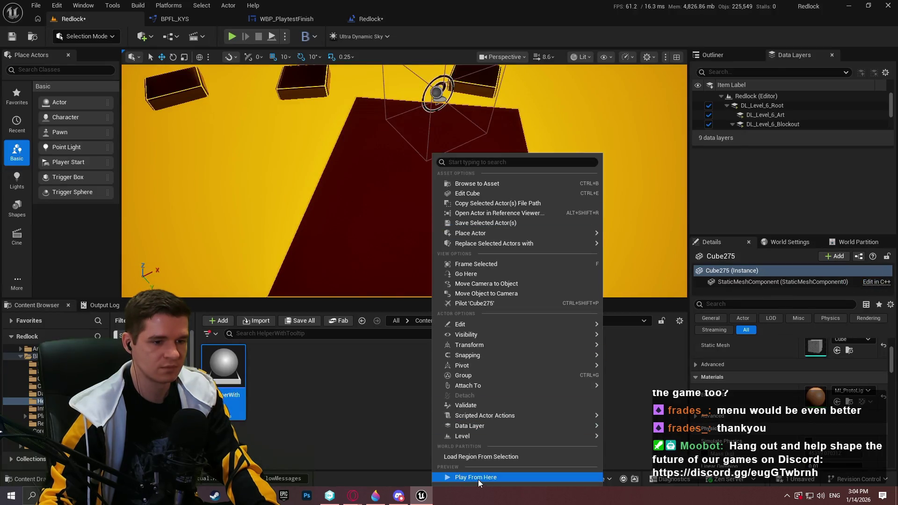
pyautogui.click(478, 478)
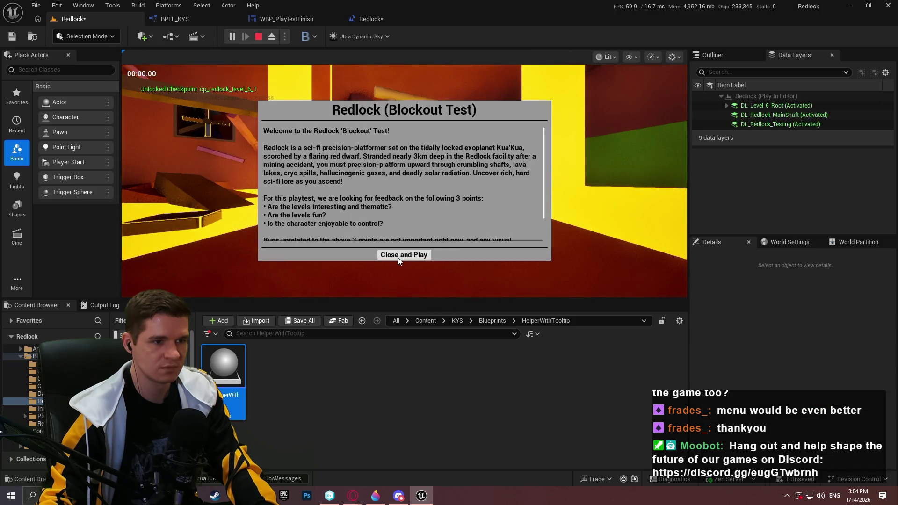
pyautogui.click(423, 254)
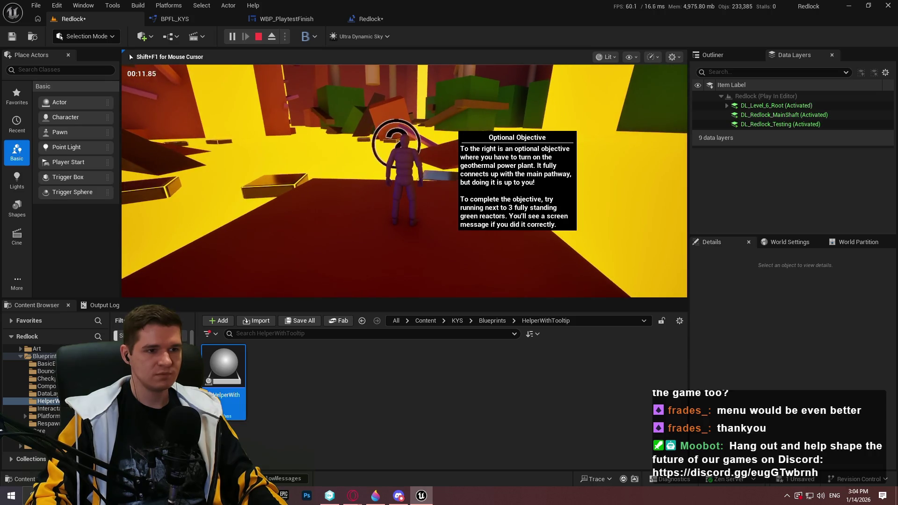
pyautogui.press('Escape')
pyautogui.moveTo(399, 198); pyautogui.dragTo(369, 194)
pyautogui.moveTo(452, 180); pyautogui.dragTo(453, 181)
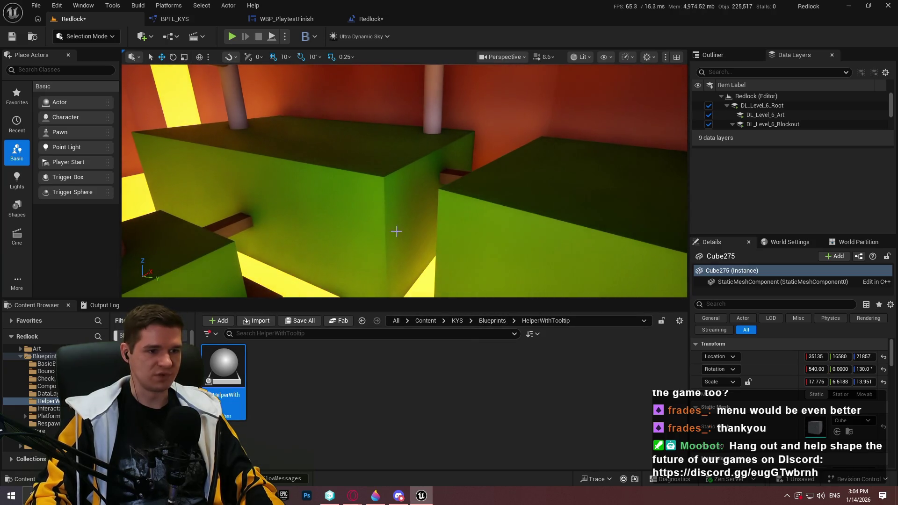
# Step: Drag MI_ProtoBlue from KYS > Materials > Prototyping onto the large green block
pyautogui.click(454, 320)
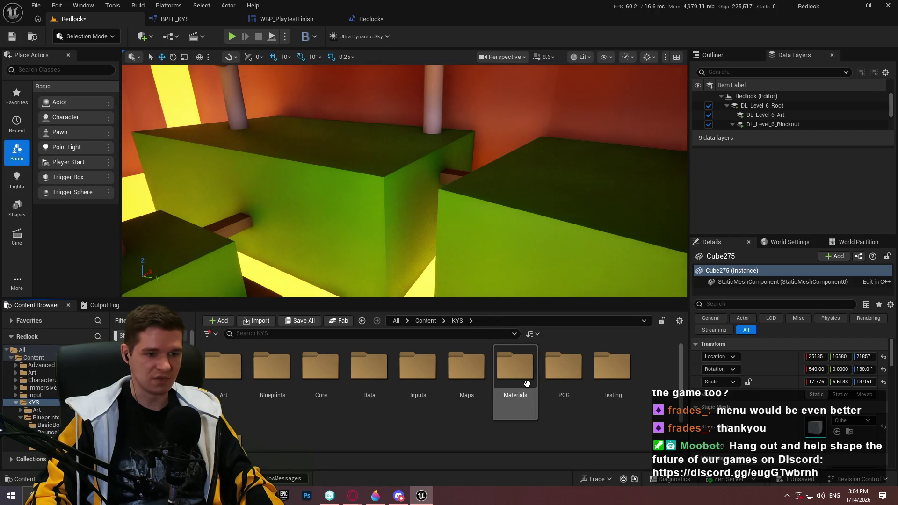
pyautogui.doubleClick(519, 384)
pyautogui.doubleClick(321, 374)
pyautogui.scroll(-7, 448, 410)
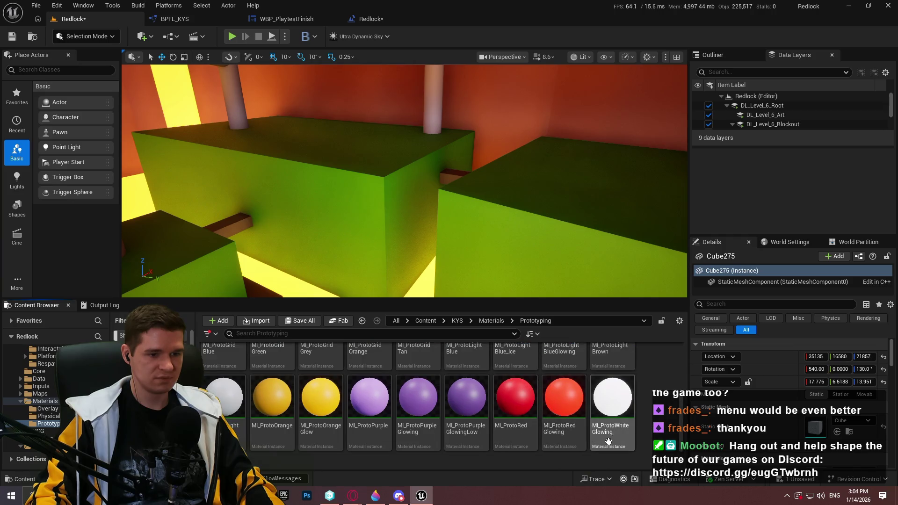
pyautogui.scroll(1, 489, 403)
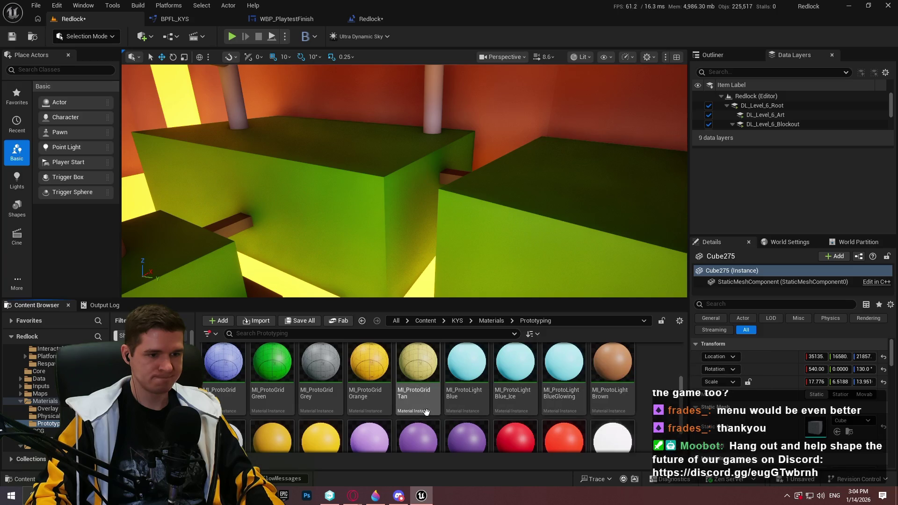
pyautogui.scroll(-1, 431, 402)
pyautogui.scroll(-1, 430, 401)
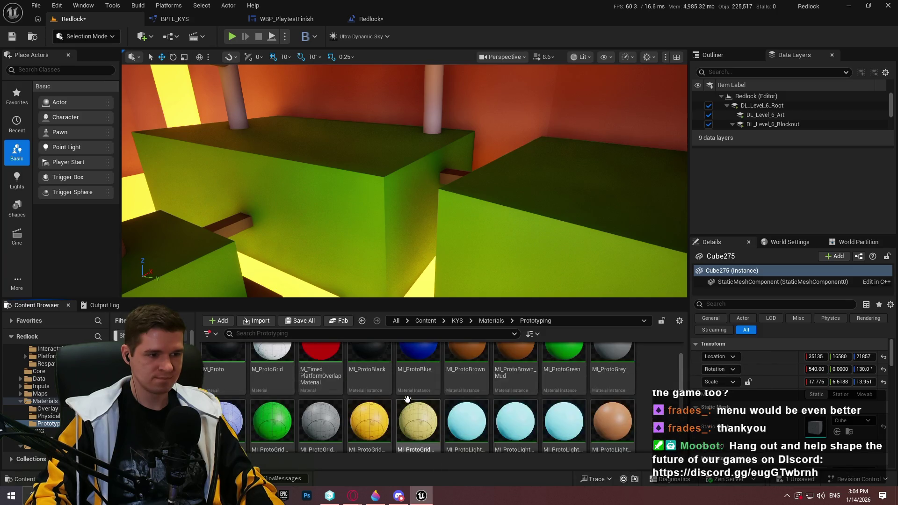
pyautogui.scroll(5, 430, 401)
pyautogui.moveTo(430, 386)
pyautogui.mouseDown()
pyautogui.moveTo(375, 205)
pyautogui.moveTo(379, 234)
pyautogui.mouseUp()
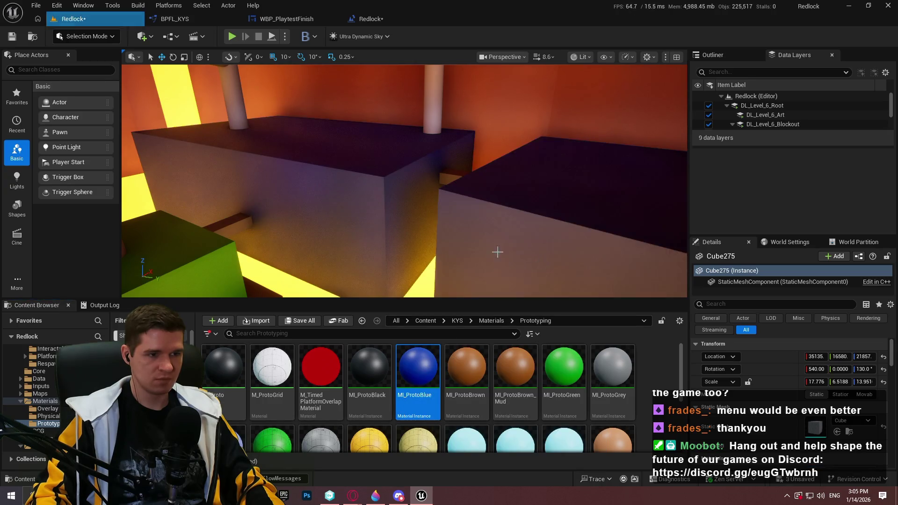
pyautogui.moveTo(497, 250)
pyautogui.mouseDown()
pyautogui.moveTo(451, 288)
pyautogui.moveTo(448, 267)
pyautogui.mouseUp()
# Step: Go to the KYS > Testing folder in the Content Browser
pyautogui.click(461, 322)
pyautogui.press('Escape')
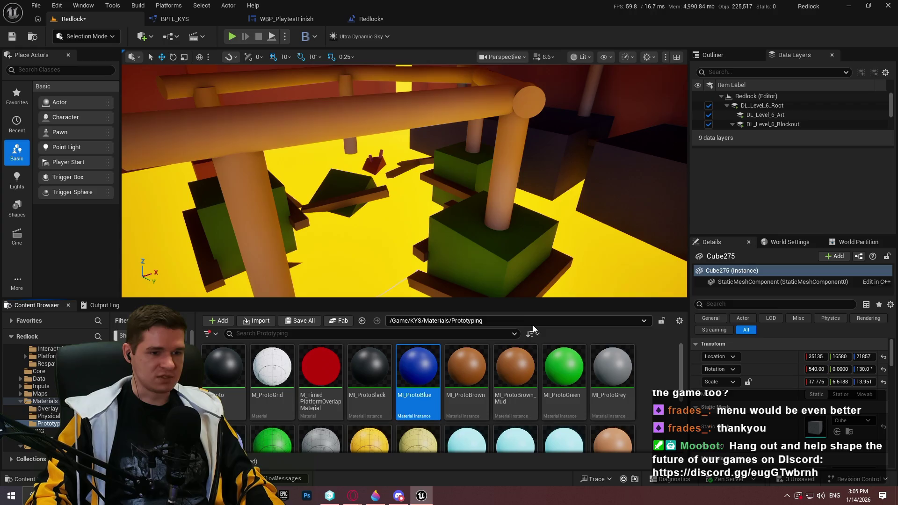
pyautogui.click(452, 322)
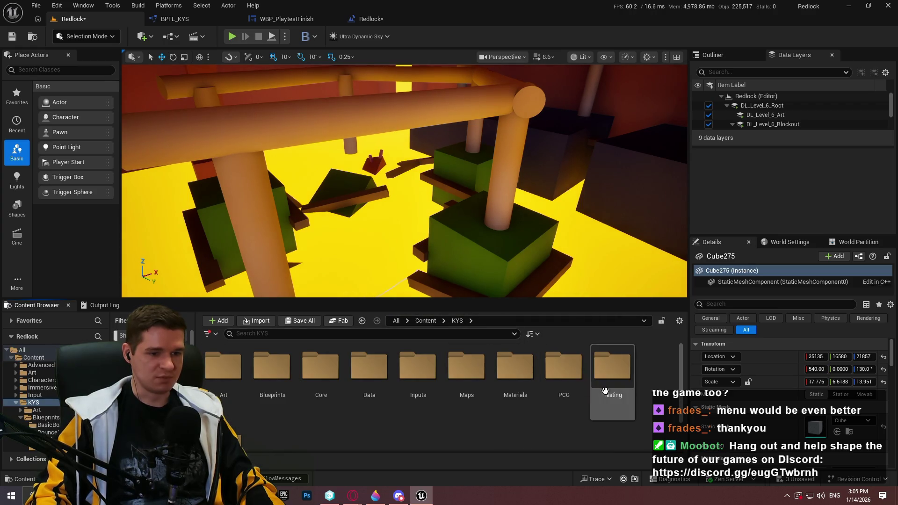
pyautogui.doubleClick(611, 367)
# Step: Create an Actor Blueprint Class named BP_ReactorCheck and open it
pyautogui.rightClick(471, 426)
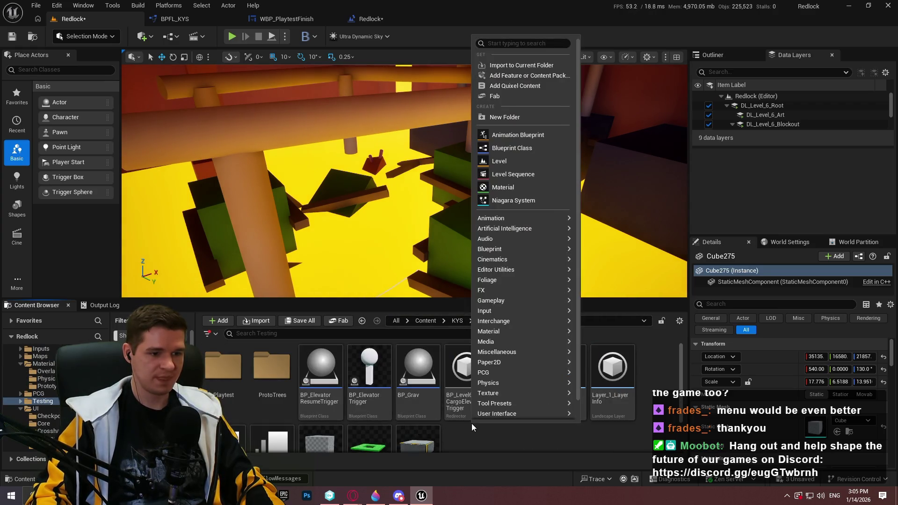
pyautogui.click(510, 148)
pyautogui.click(342, 181)
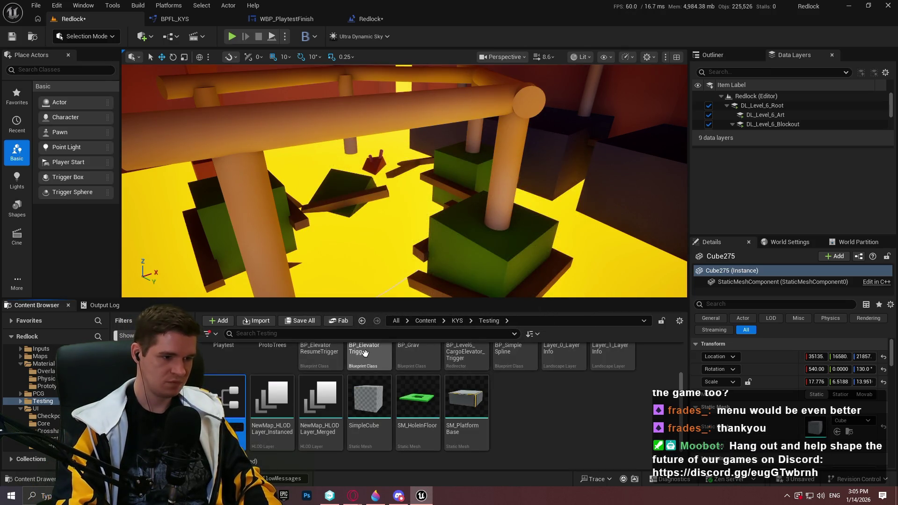
pyautogui.press('Return')
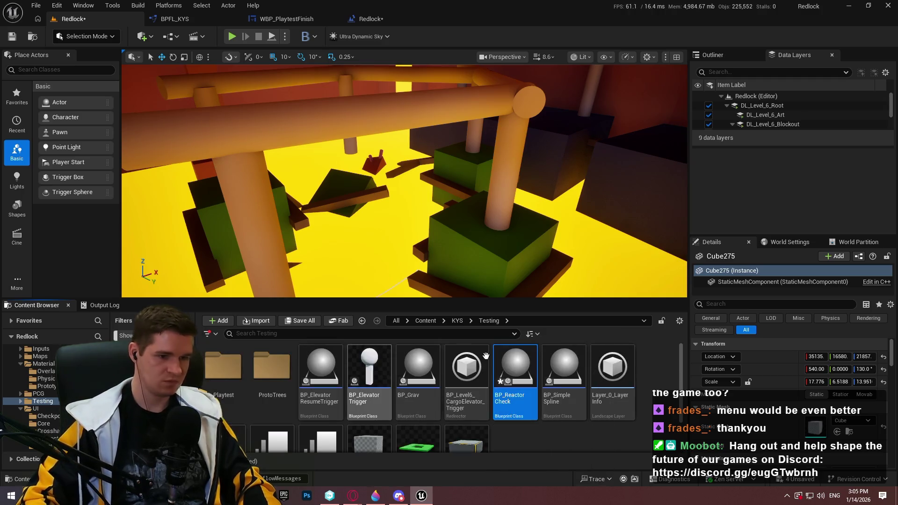
pyautogui.doubleClick(515, 393)
# Step: Add a Box component to BP_ReactorCheck and bring up its Details events
pyautogui.click(28, 66)
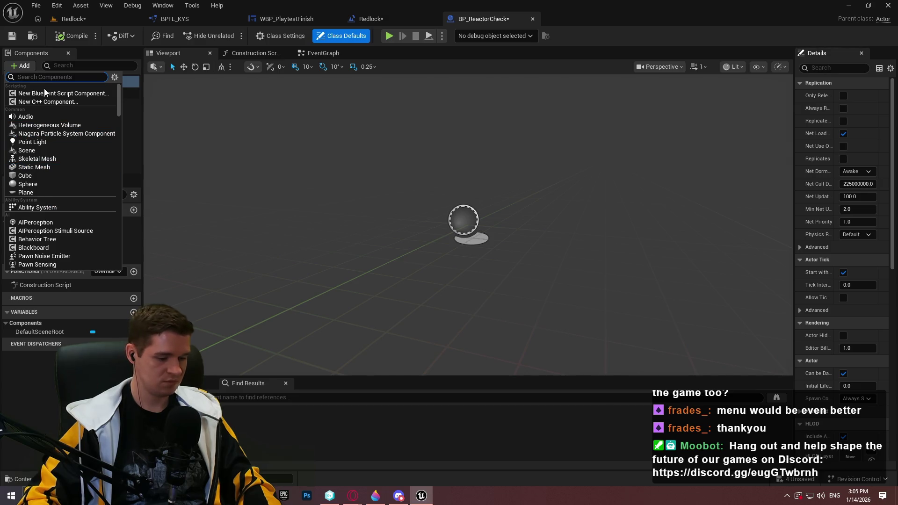
pyautogui.write('box')
pyautogui.click(39, 96)
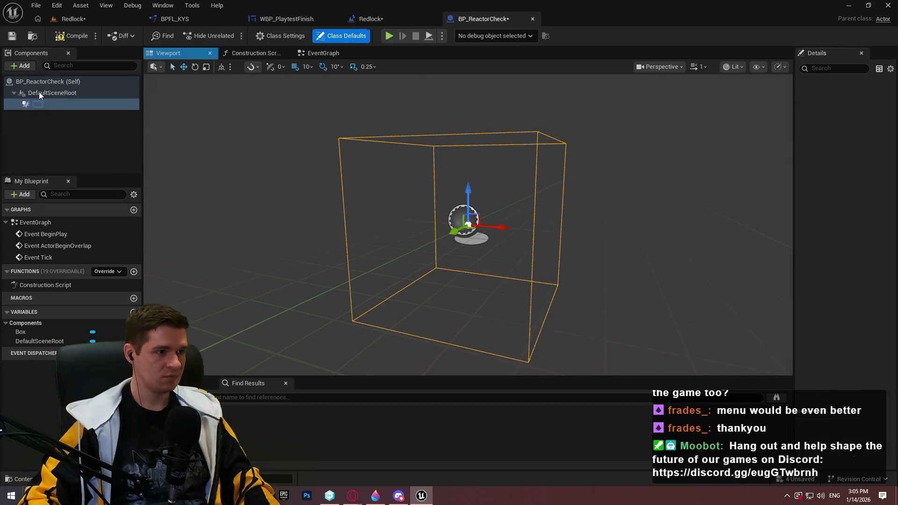
pyautogui.click(51, 119)
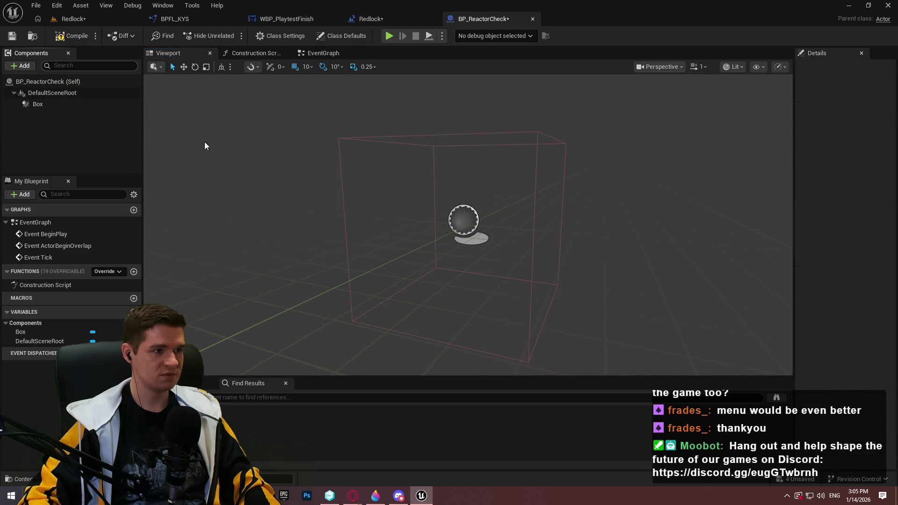
pyautogui.click(38, 104)
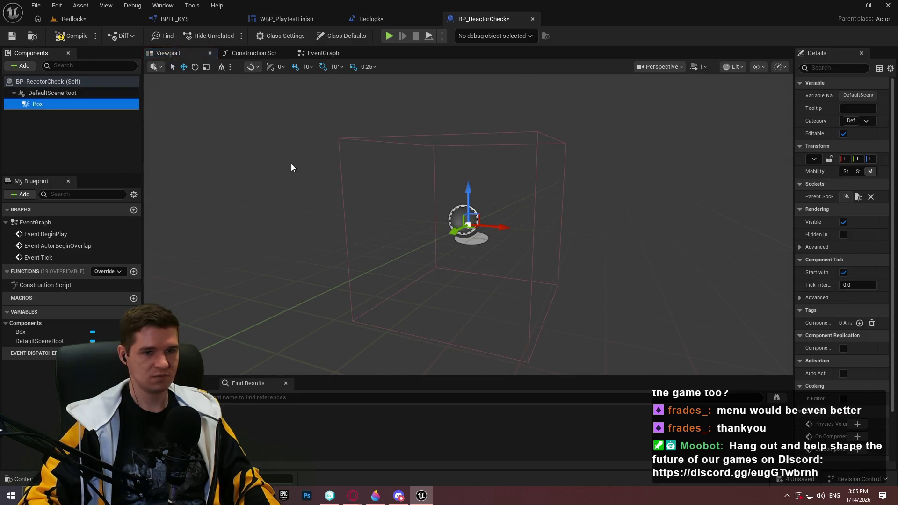
pyautogui.scroll(-10, 868, 462)
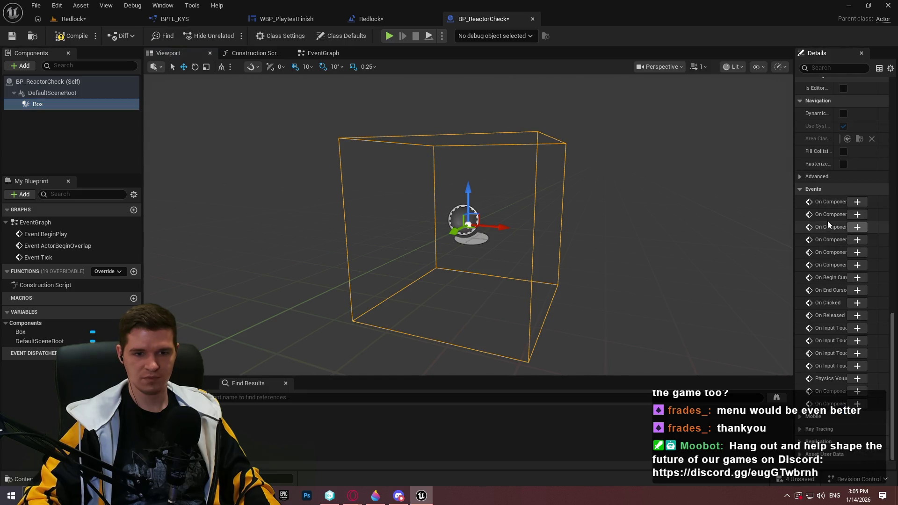
pyautogui.moveTo(793, 205); pyautogui.dragTo(700, 208)
# Step: Create the Box's On Component Begin Overlap event and compare Other Actor == Get Player Character
pyautogui.click(814, 214)
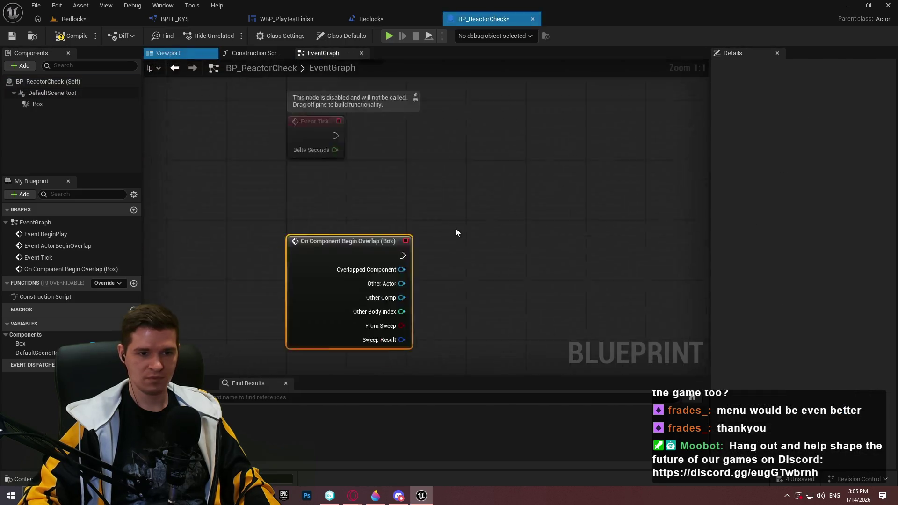
pyautogui.moveTo(478, 209)
pyautogui.mouseDown()
pyautogui.moveTo(506, 223)
pyautogui.moveTo(594, 235)
pyautogui.moveTo(573, 235)
pyautogui.moveTo(583, 235)
pyautogui.moveTo(464, 325)
pyautogui.mouseUp()
pyautogui.write('=')
pyautogui.click(551, 280)
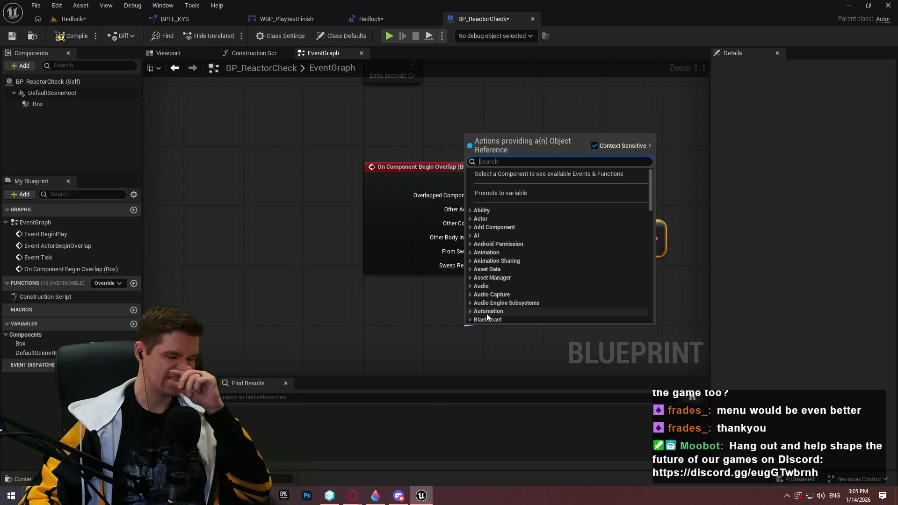
pyautogui.write('player chara')
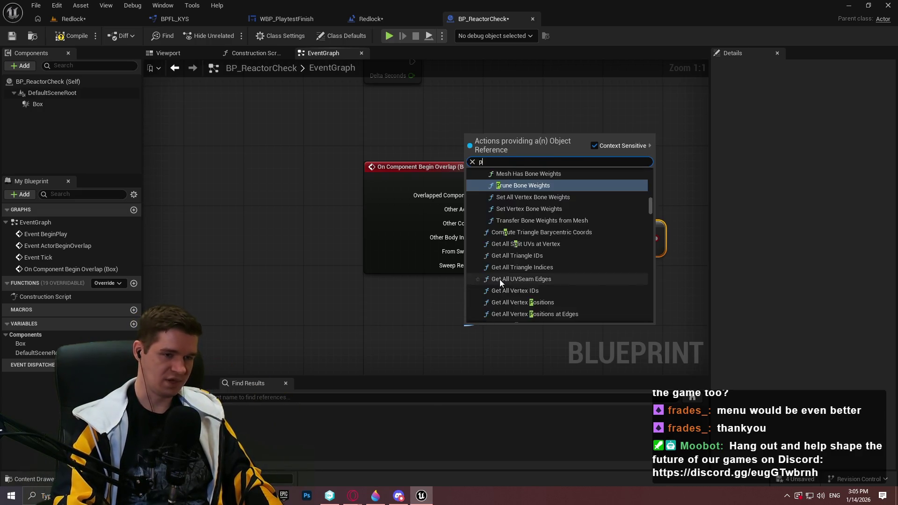
pyautogui.press('Return')
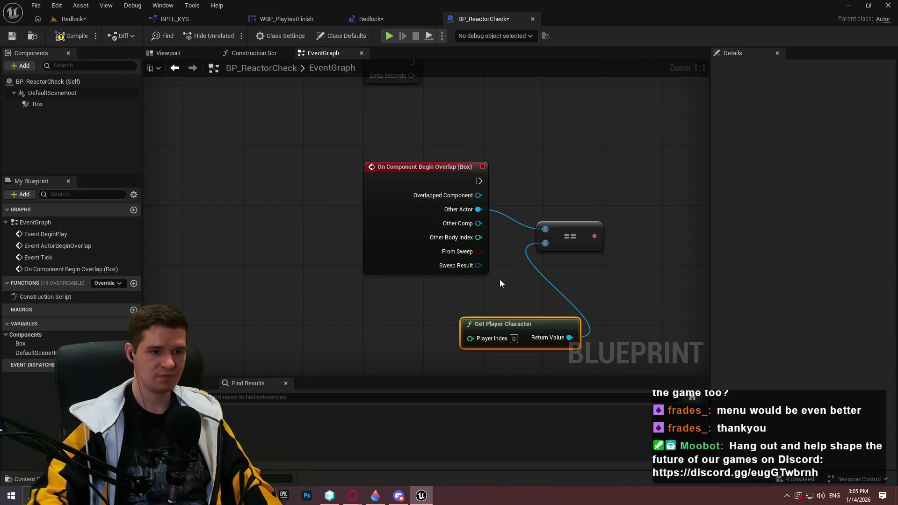
# Step: Add a Branch driven by the comparison and the overlap event's execution
pyautogui.moveTo(665, 288)
pyautogui.mouseDown()
pyautogui.moveTo(445, 197)
pyautogui.moveTo(366, 248)
pyautogui.mouseUp()
pyautogui.press('b')
pyautogui.click(430, 187)
pyautogui.moveTo(251, 193)
pyautogui.mouseDown()
pyautogui.moveTo(462, 211)
pyautogui.moveTo(439, 203)
pyautogui.mouseUp()
pyautogui.moveTo(467, 278); pyautogui.dragTo(402, 272)
# Step: Place a Get Game Instance node in the graph
pyautogui.rightClick(396, 255)
pyautogui.write('get')
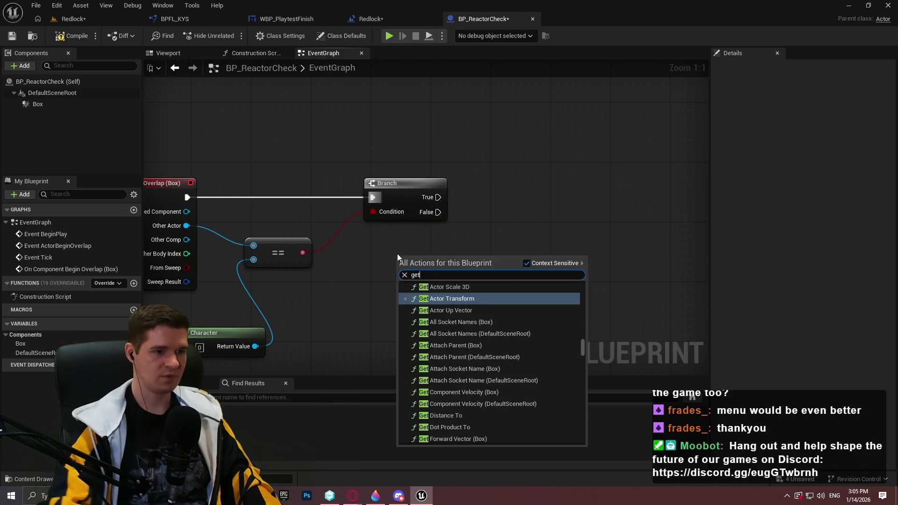
pyautogui.write(' game instan')
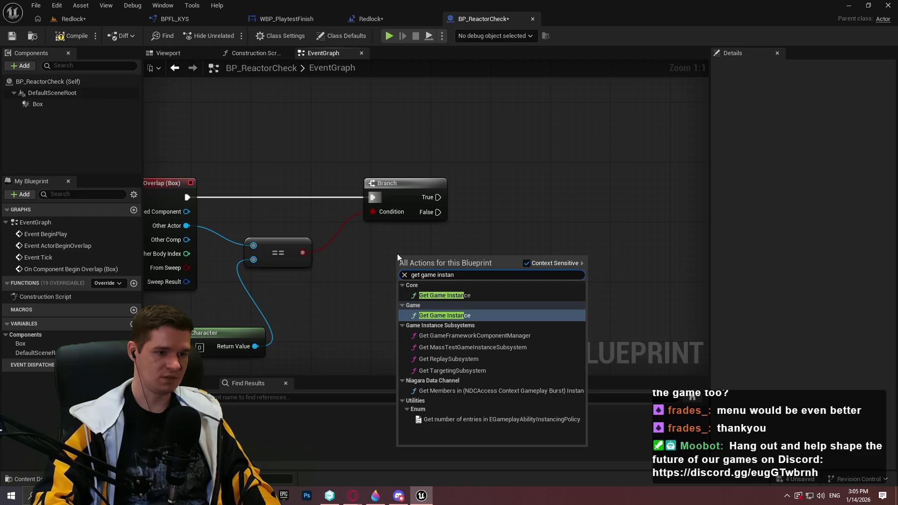
pyautogui.press('Return')
# Step: Open the GI_KYS game instance blueprint from the KYS folder
pyautogui.click(74, 18)
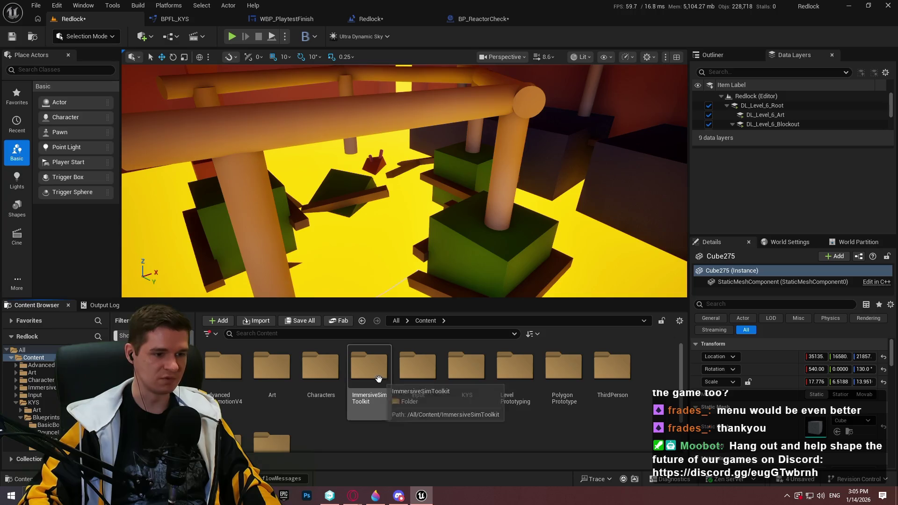
pyautogui.click(370, 374)
pyautogui.click(467, 389)
pyautogui.doubleClick(467, 389)
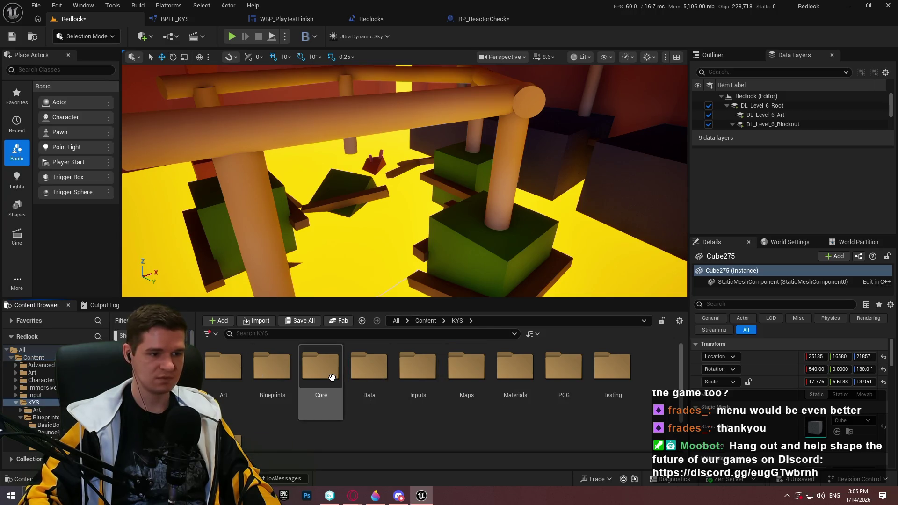
pyautogui.doubleClick(272, 374)
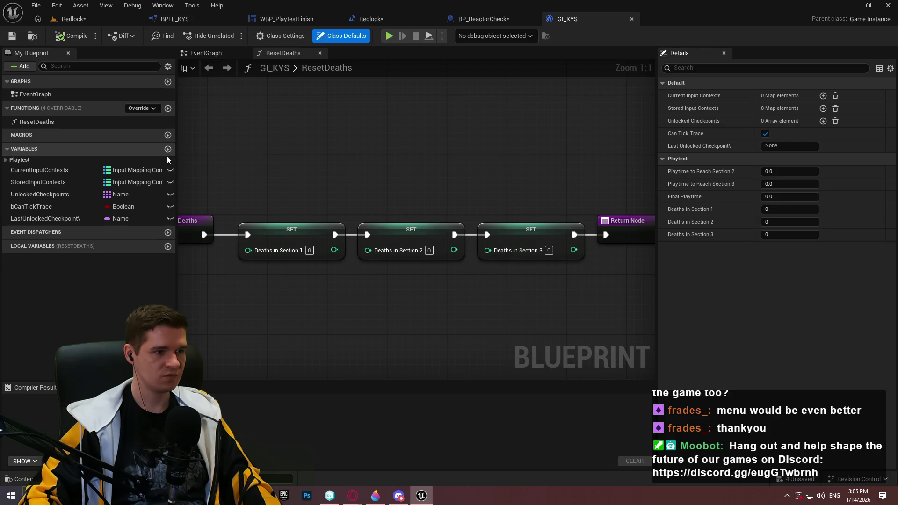
# Step: Add an Integer variable ReactorsTurnedOn to GI_KYS and save it
pyautogui.click(168, 149)
pyautogui.write('ReactorsTu')
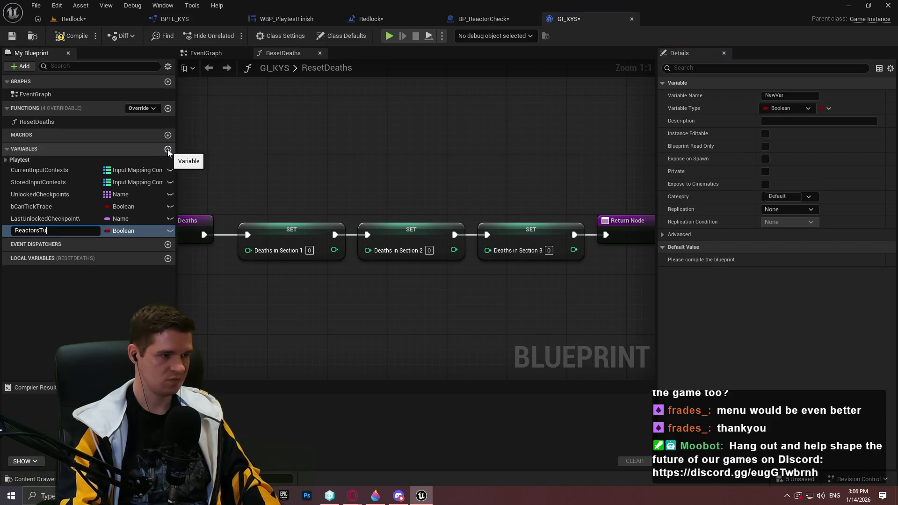
pyautogui.write('rnedOn')
pyautogui.press('Return')
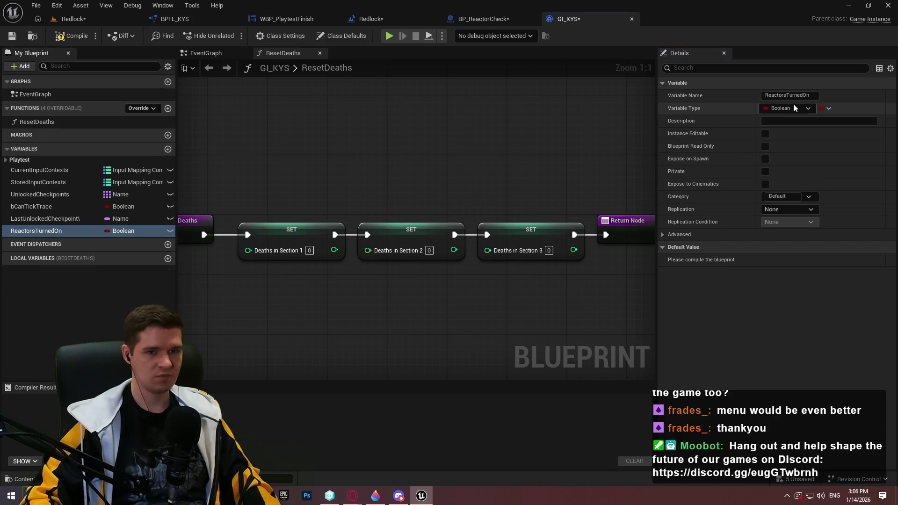
pyautogui.click(800, 112)
pyautogui.click(781, 154)
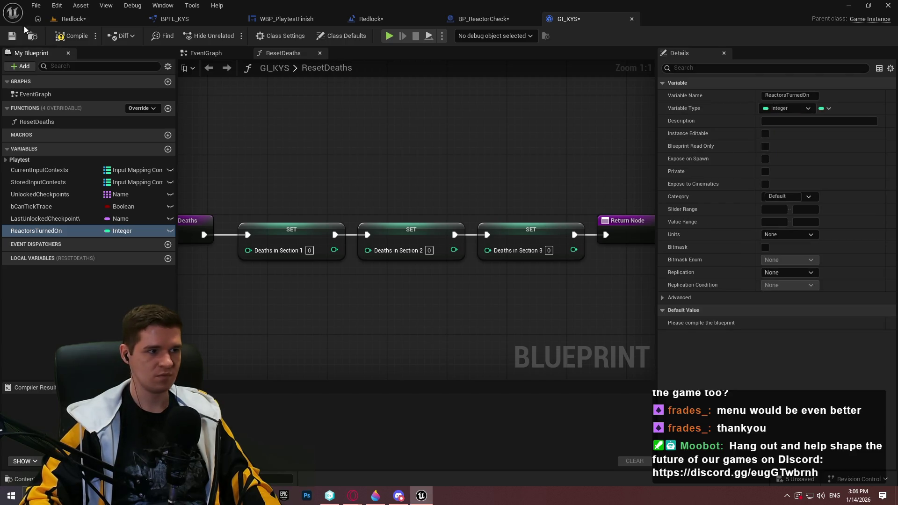
pyautogui.click(12, 36)
# Step: In BP_ReactorCheck, get Reactors Turned On from the GI reference
pyautogui.click(483, 18)
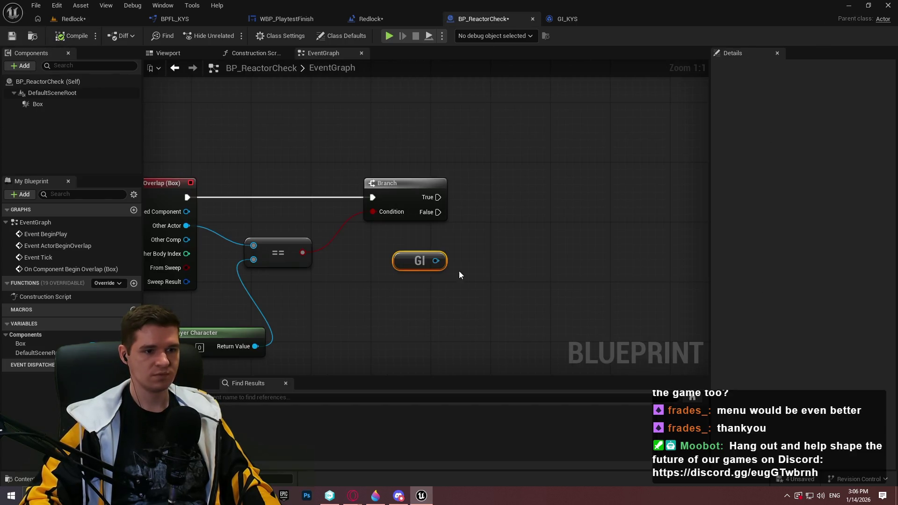
pyautogui.moveTo(472, 257); pyautogui.dragTo(472, 258)
pyautogui.write('reactors tu')
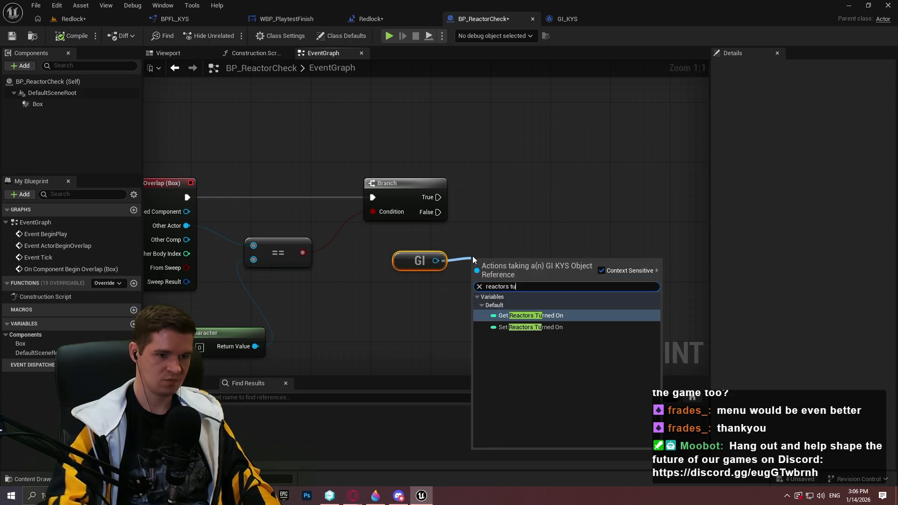
pyautogui.press('Return')
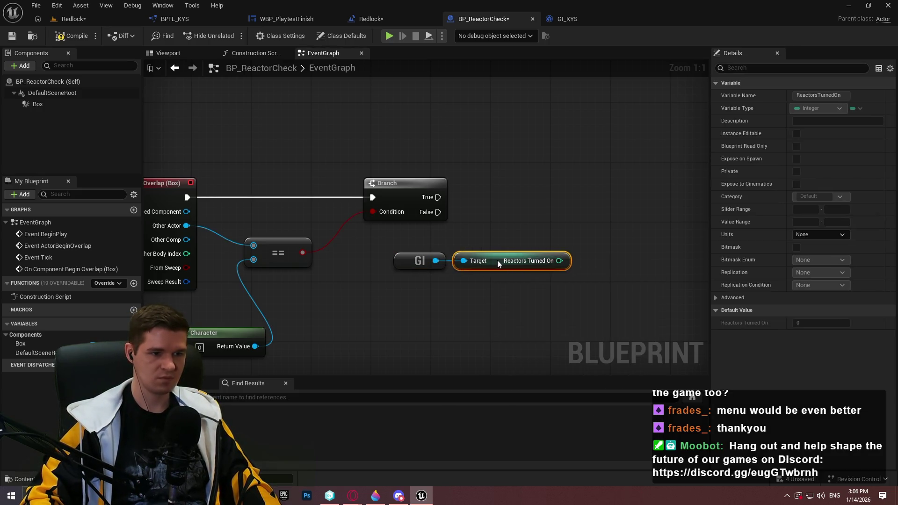
# Step: In ResetDeaths, add a SET ReactorsTurnedOn after Deaths in Section 3, before the Return Node
pyautogui.click(568, 19)
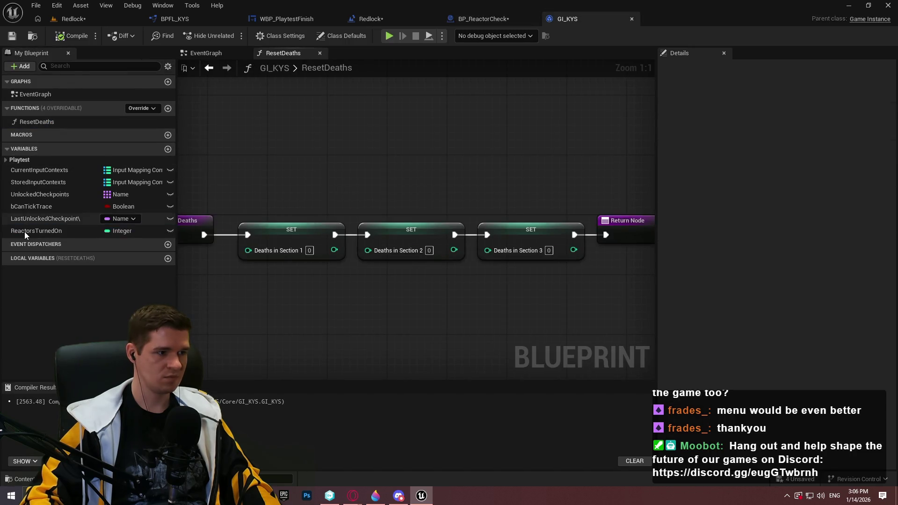
pyautogui.moveTo(26, 235)
pyautogui.mouseDown()
pyautogui.moveTo(434, 286)
pyautogui.moveTo(621, 233)
pyautogui.moveTo(580, 234)
pyautogui.moveTo(596, 241)
pyautogui.moveTo(518, 293)
pyautogui.mouseUp()
pyautogui.click(467, 303)
pyautogui.moveTo(434, 286); pyautogui.dragTo(574, 235)
pyautogui.moveTo(627, 221); pyautogui.dragTo(664, 222)
pyautogui.moveTo(390, 300); pyautogui.dragTo(584, 248)
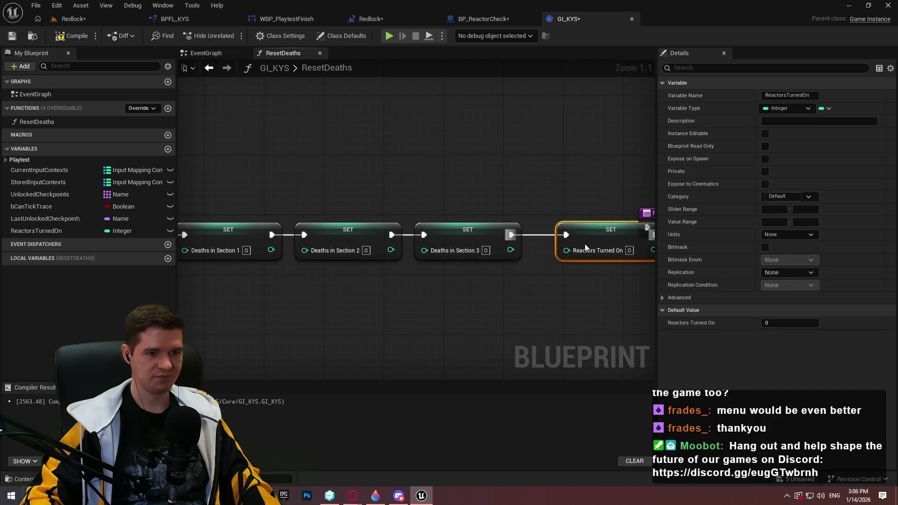
pyautogui.moveTo(647, 213)
pyautogui.mouseDown()
pyautogui.moveTo(533, 206)
pyautogui.moveTo(578, 219)
pyautogui.mouseUp()
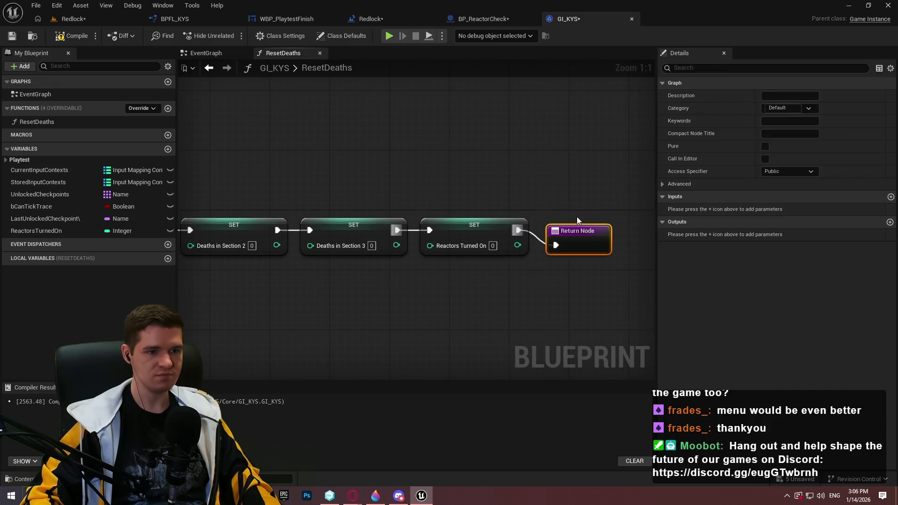
pyautogui.click(547, 292)
# Step: Add a SET Reactors Turned On node targeting the GI reference
pyautogui.click(520, 21)
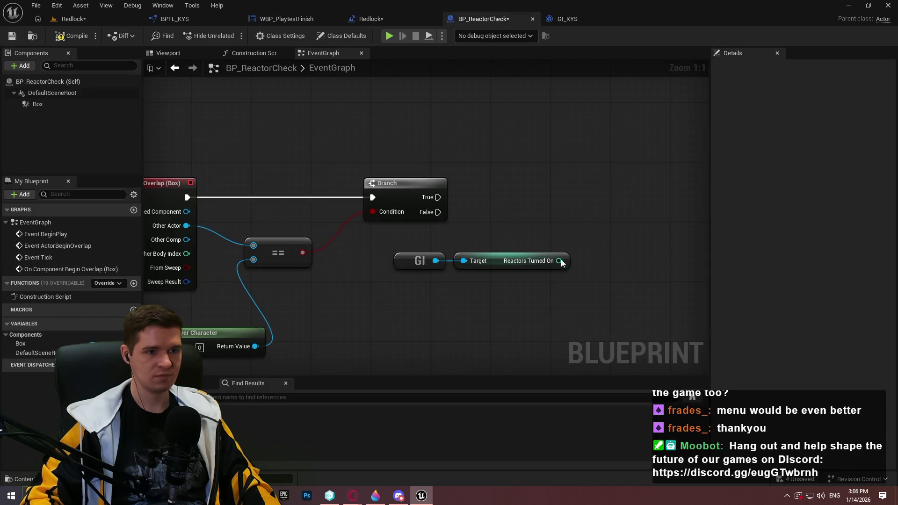
pyautogui.moveTo(559, 261); pyautogui.dragTo(580, 257)
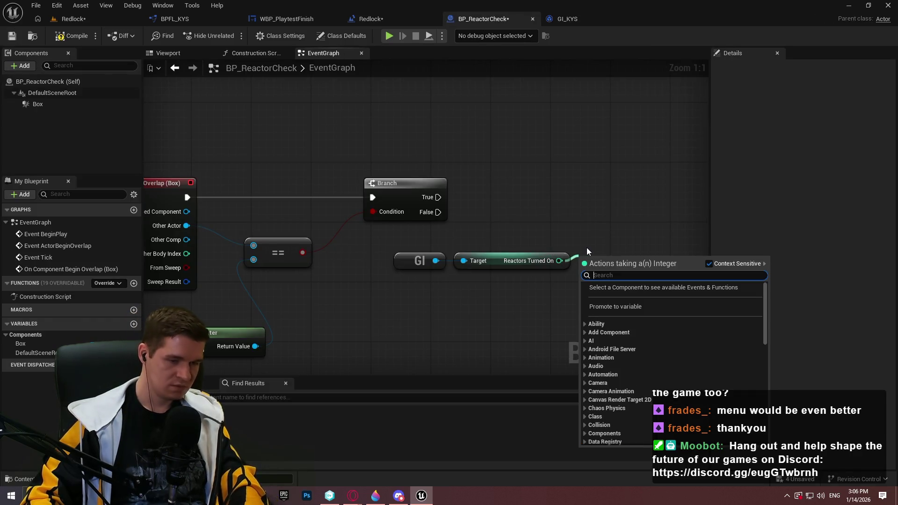
pyautogui.press('Escape')
pyautogui.moveTo(436, 261); pyautogui.dragTo(550, 217)
pyautogui.write('react')
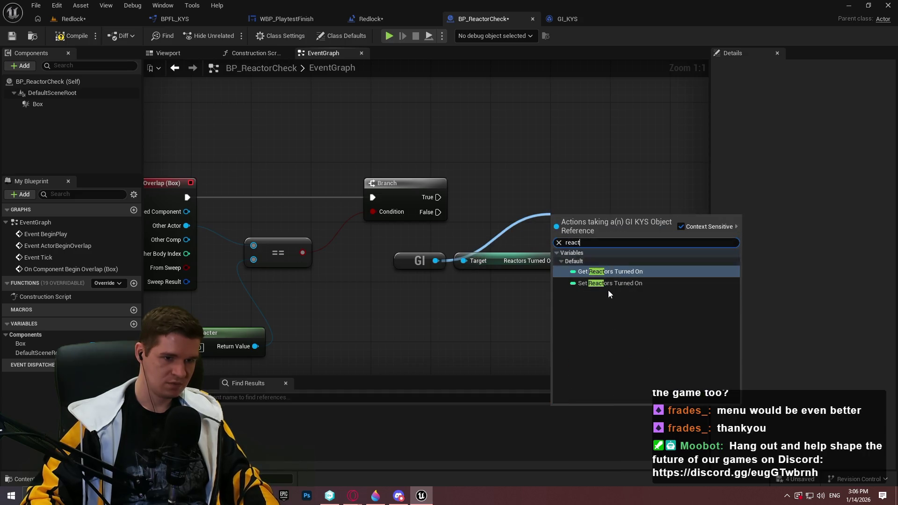
pyautogui.click(613, 282)
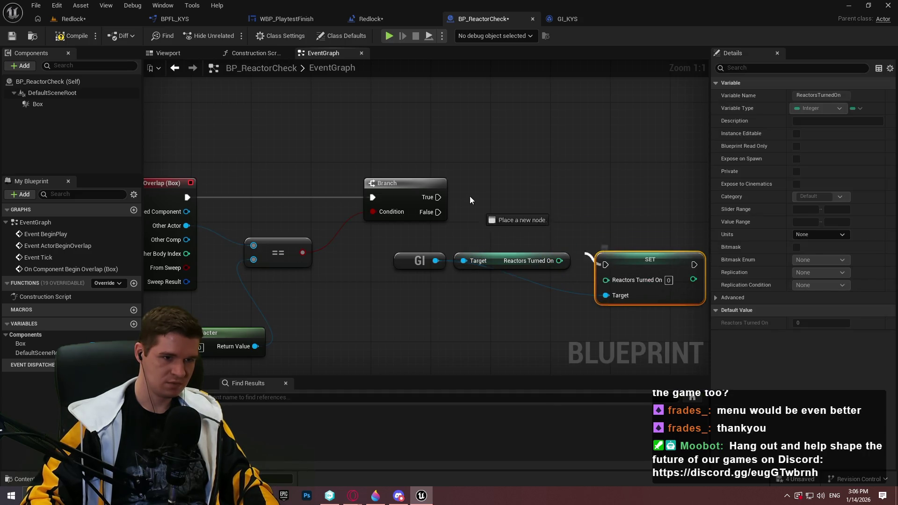
# Step: Chain Do Once from Branch True into the SET, followed by Destroy Actor
pyautogui.moveTo(568, 212)
pyautogui.mouseDown()
pyautogui.moveTo(448, 192)
pyautogui.moveTo(499, 192)
pyautogui.mouseUp()
pyautogui.write('doonce')
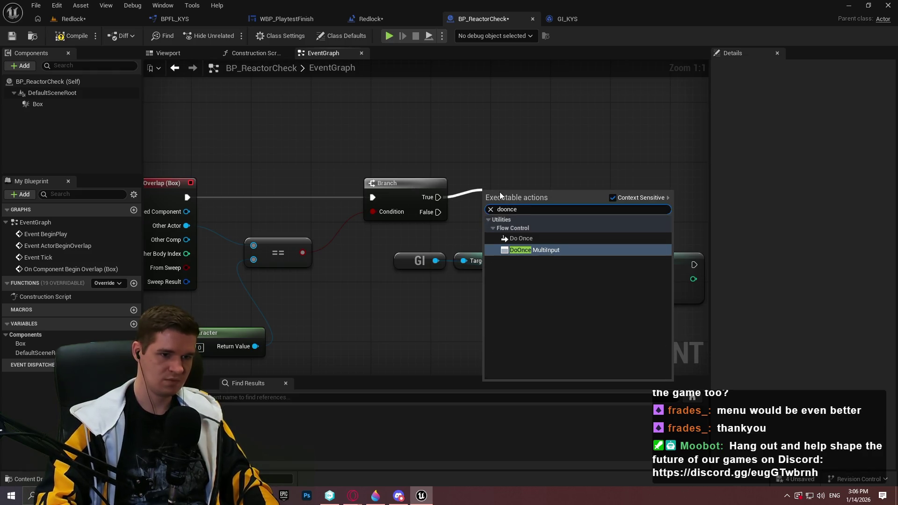
pyautogui.press('Up')
pyautogui.press('Return')
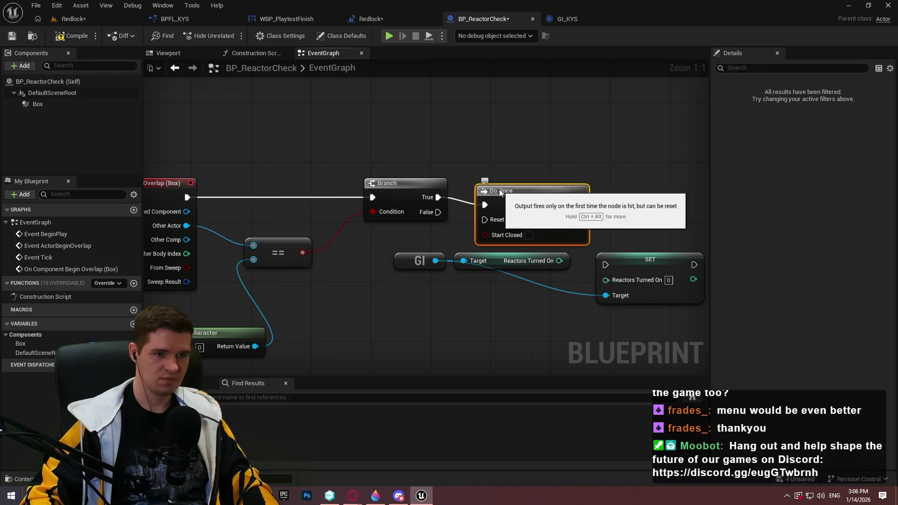
pyautogui.moveTo(508, 182); pyautogui.dragTo(374, 185)
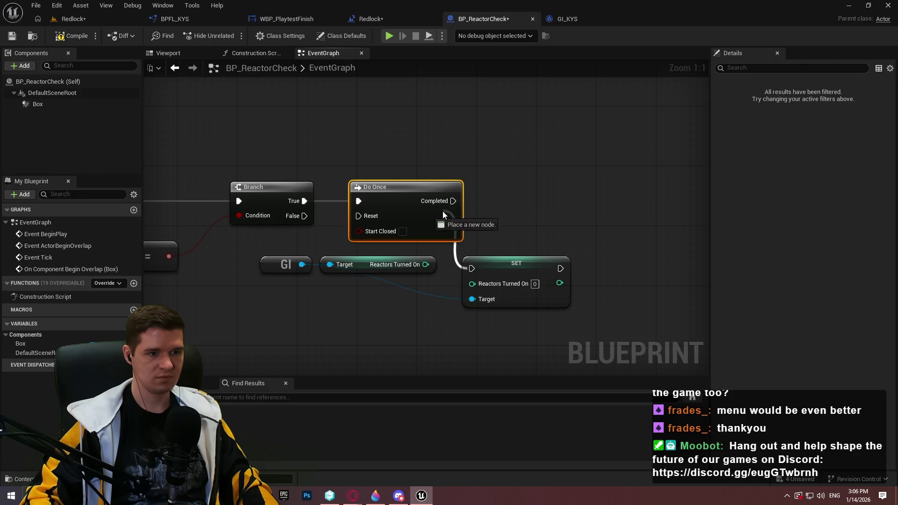
pyautogui.moveTo(486, 264)
pyautogui.mouseDown()
pyautogui.moveTo(540, 243)
pyautogui.moveTo(560, 196)
pyautogui.mouseUp()
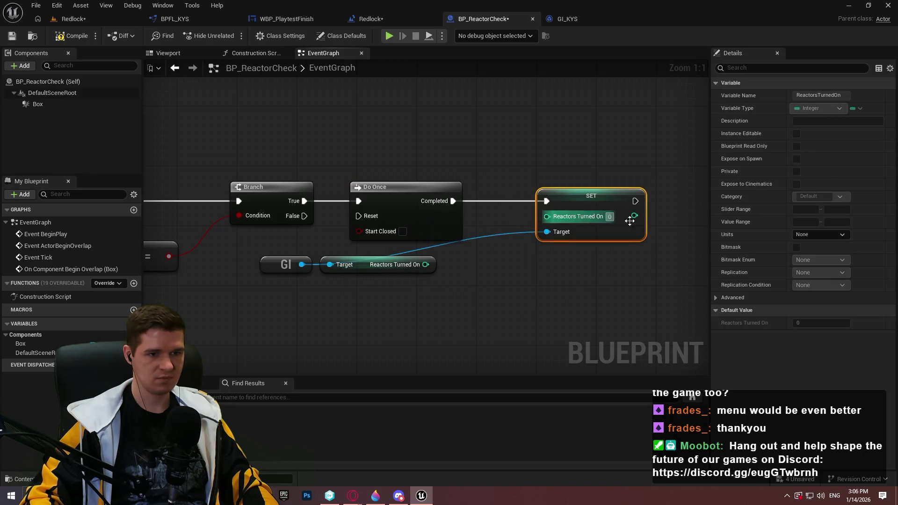
pyautogui.moveTo(635, 200); pyautogui.dragTo(670, 201)
pyautogui.write('destroy')
pyautogui.click(718, 237)
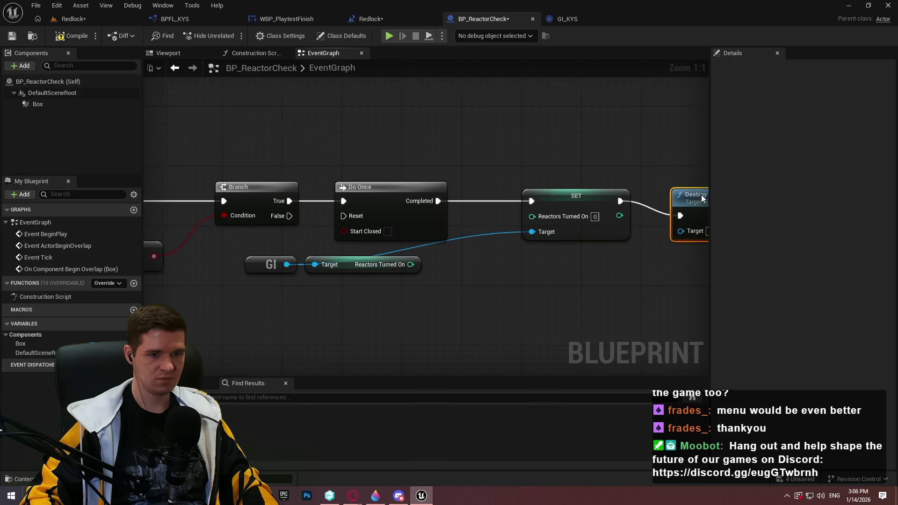
# Step: Add a +1 Add node on Reactors Turned On and compile BP_ReactorCheck
pyautogui.moveTo(394, 264); pyautogui.dragTo(417, 282)
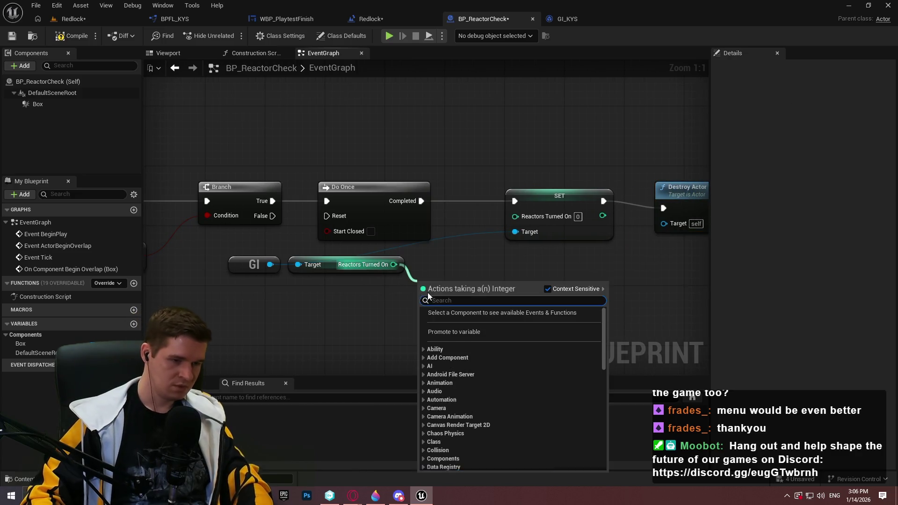
pyautogui.write('+')
pyautogui.click(452, 346)
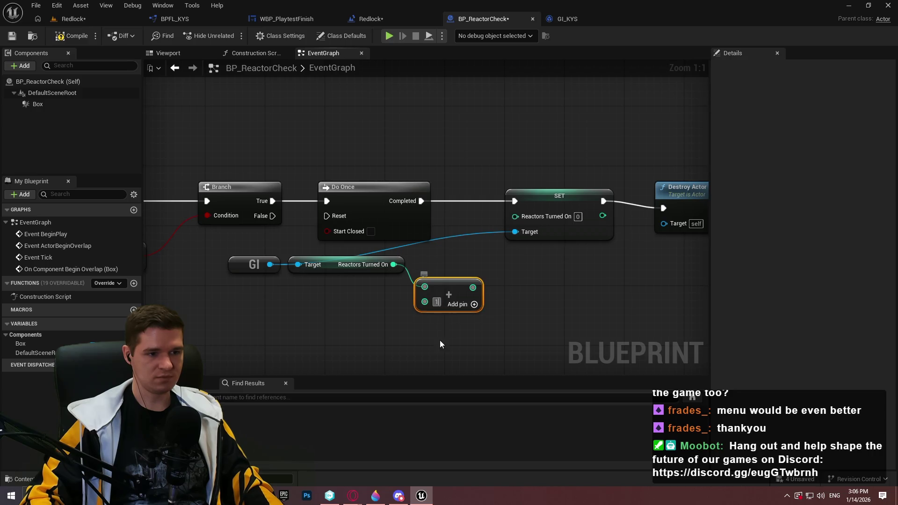
pyautogui.moveTo(474, 285)
pyautogui.mouseDown()
pyautogui.moveTo(466, 262)
pyautogui.moveTo(514, 215)
pyautogui.mouseUp()
pyautogui.scroll(-1, 551, 282)
pyautogui.click(666, 198)
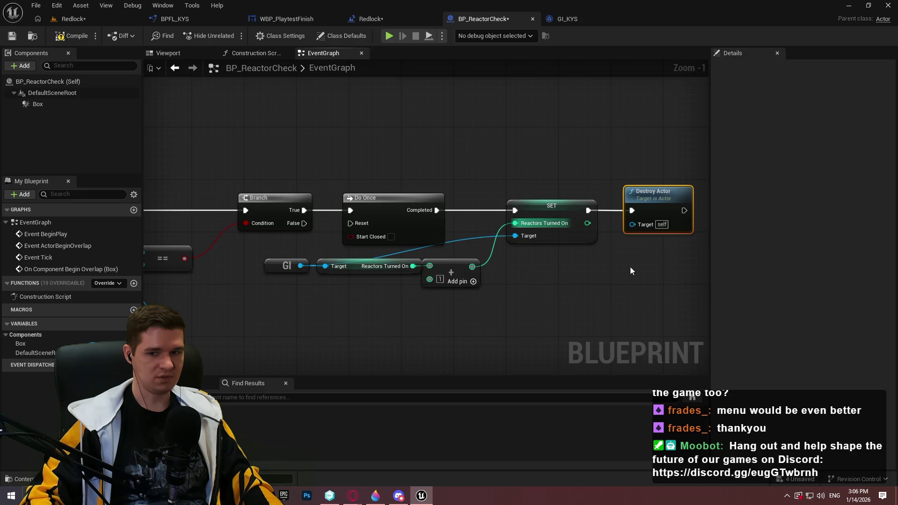
pyautogui.scroll(-2, 630, 224)
pyautogui.click(65, 36)
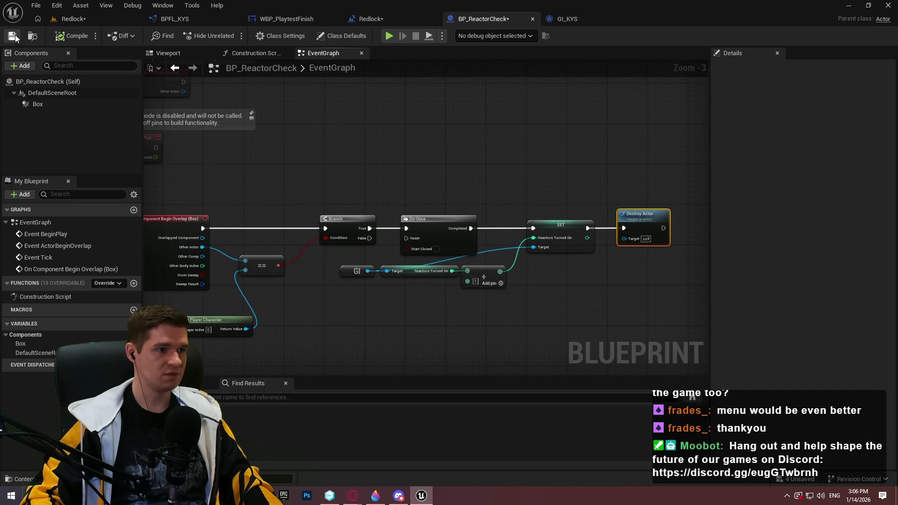
pyautogui.click(118, 23)
pyautogui.click(567, 18)
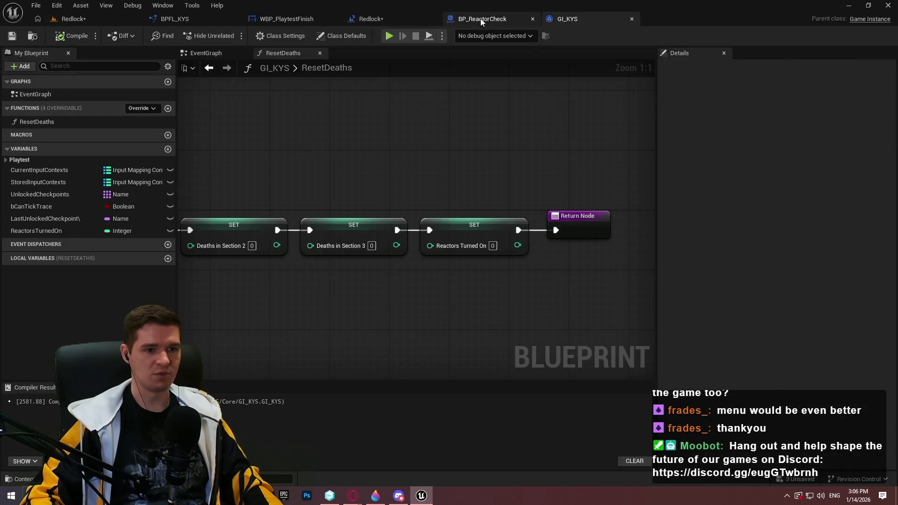
pyautogui.click(481, 19)
# Step: Add a Print String after the SET node, placed beside Destroy Actor, with a 10-second duration
pyautogui.scroll(1, 417, 191)
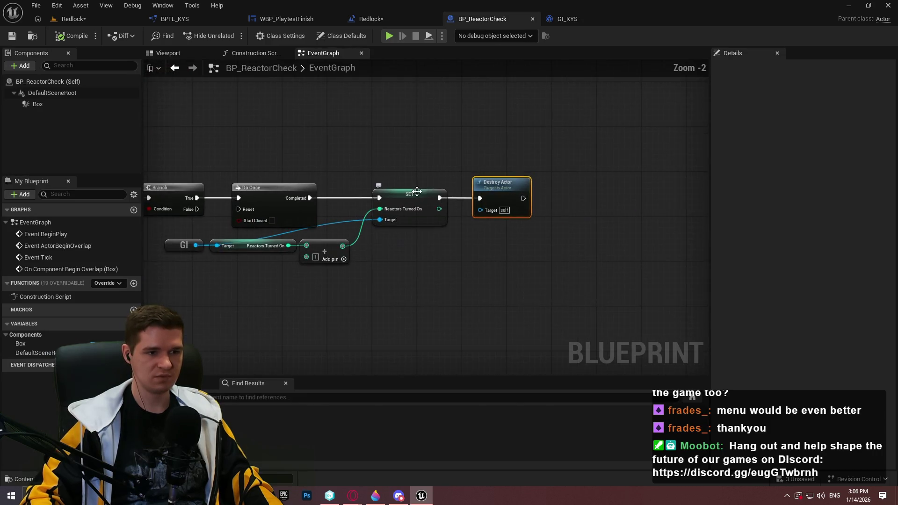
pyautogui.moveTo(471, 284); pyautogui.dragTo(470, 285)
pyautogui.write('print')
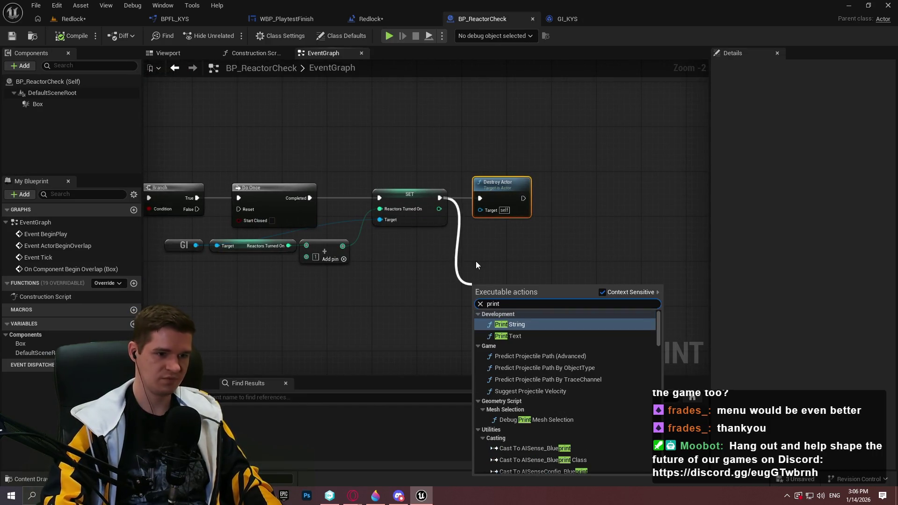
pyautogui.press('Return')
pyautogui.click(500, 328)
pyautogui.moveTo(498, 341); pyautogui.dragTo(481, 277)
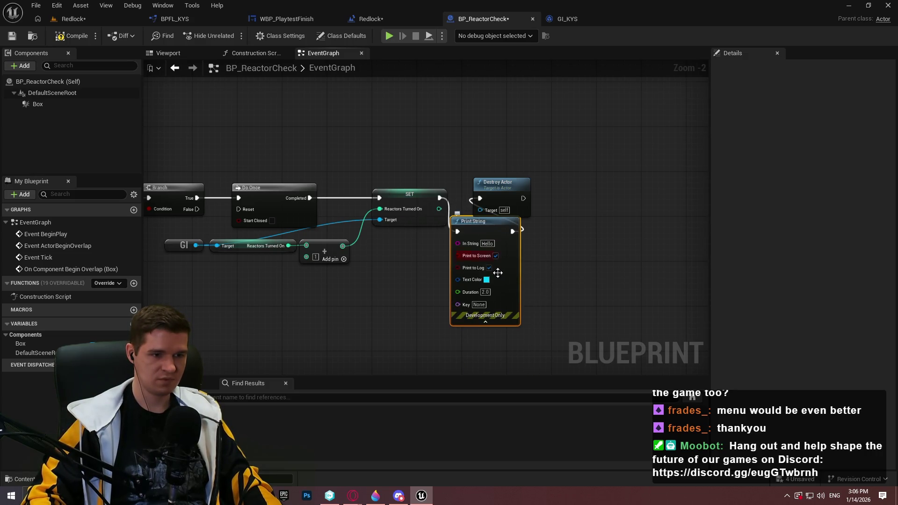
pyautogui.scroll(1, 481, 277)
pyautogui.click(489, 293)
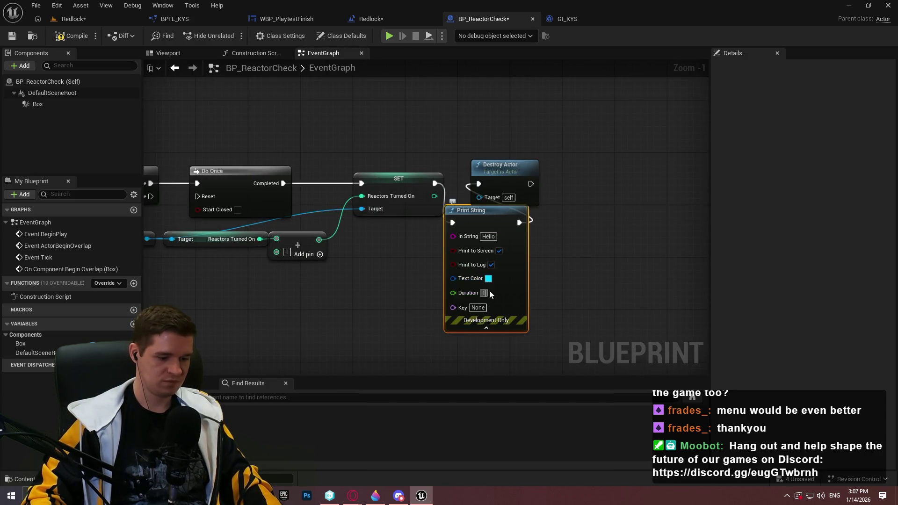
pyautogui.write('0')
pyautogui.click(574, 283)
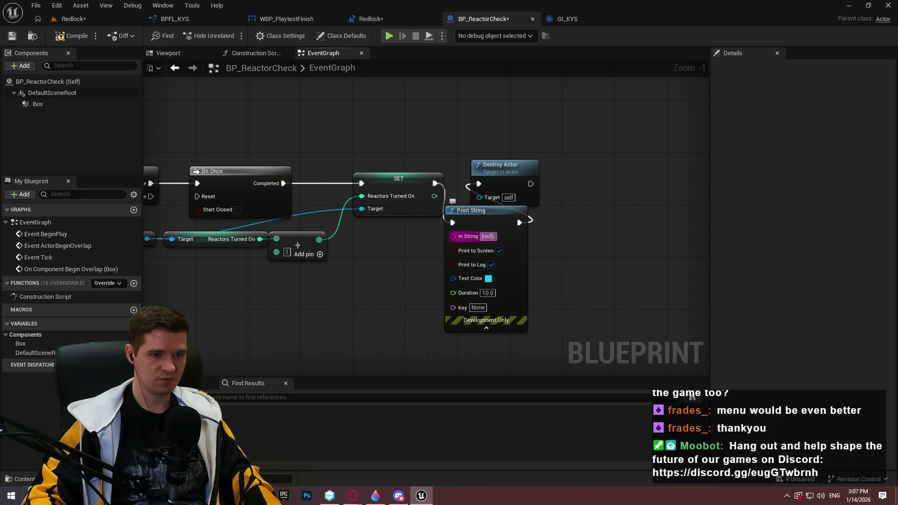
# Step: Feed In String from an Append node: 'Reactors Turned On:', the reactor count, and '/3'
pyautogui.moveTo(452, 236)
pyautogui.mouseDown()
pyautogui.moveTo(384, 260)
pyautogui.moveTo(385, 285)
pyautogui.mouseUp()
pyautogui.write('app')
pyautogui.press('Return')
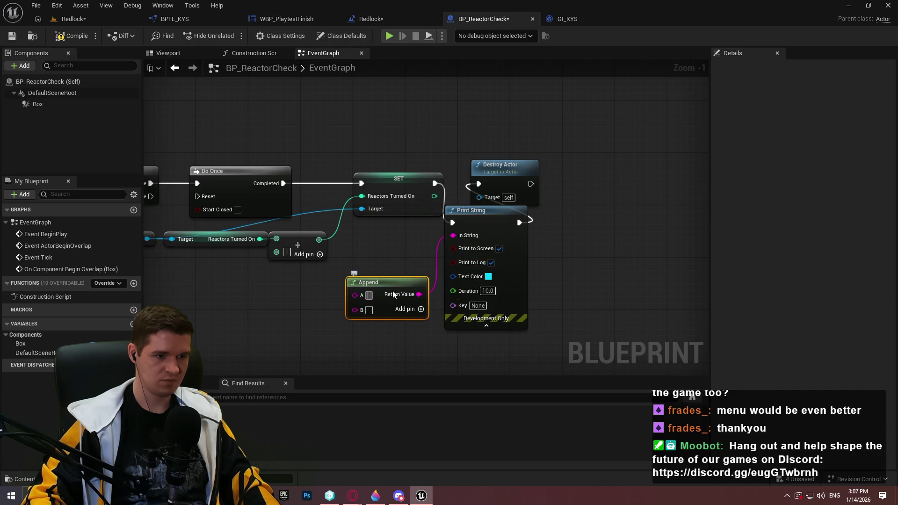
pyautogui.write('Reactors')
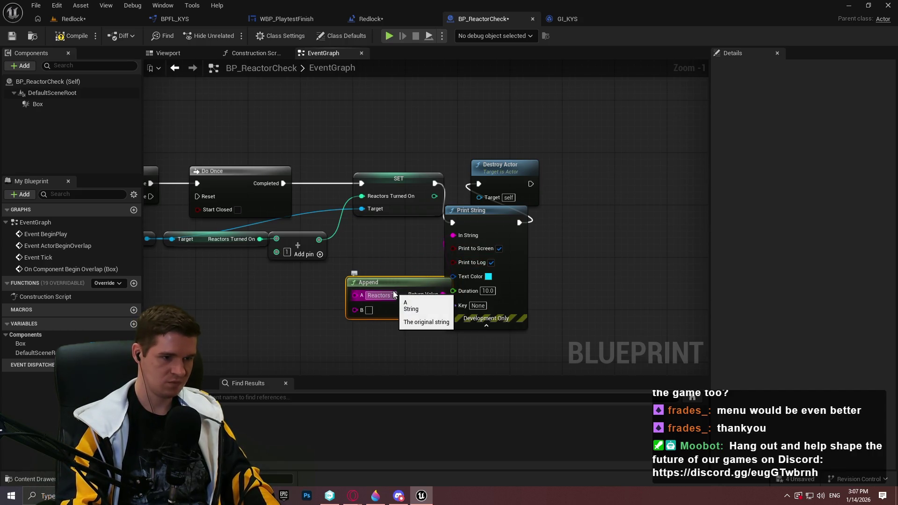
pyautogui.press('Return')
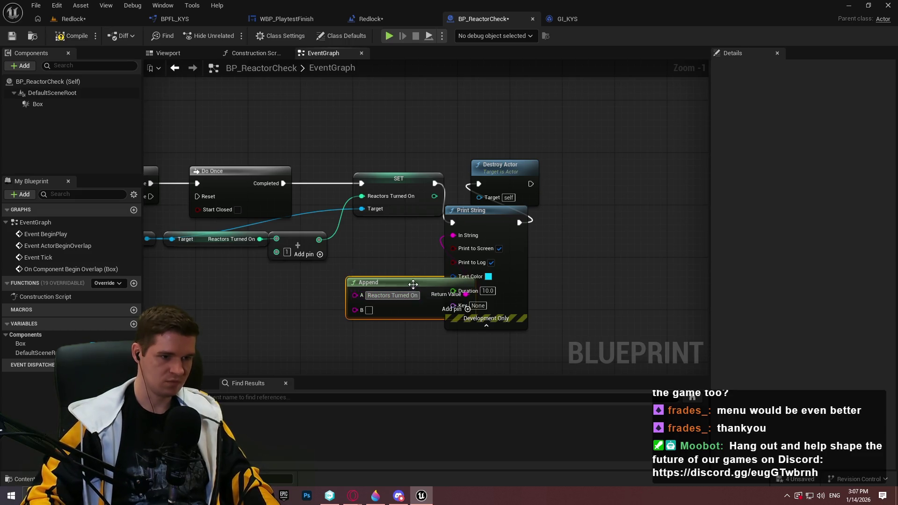
pyautogui.moveTo(430, 285); pyautogui.dragTo(364, 286)
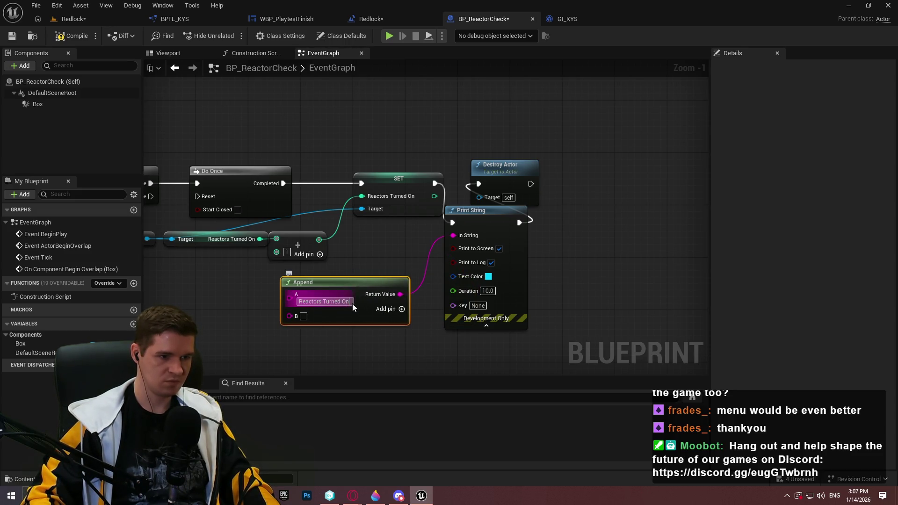
pyautogui.write(':')
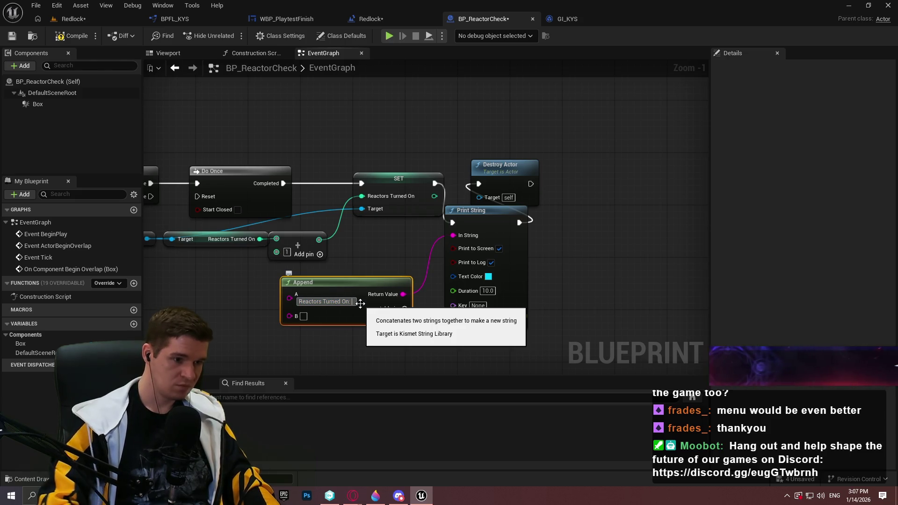
pyautogui.press('Return')
pyautogui.click(402, 308)
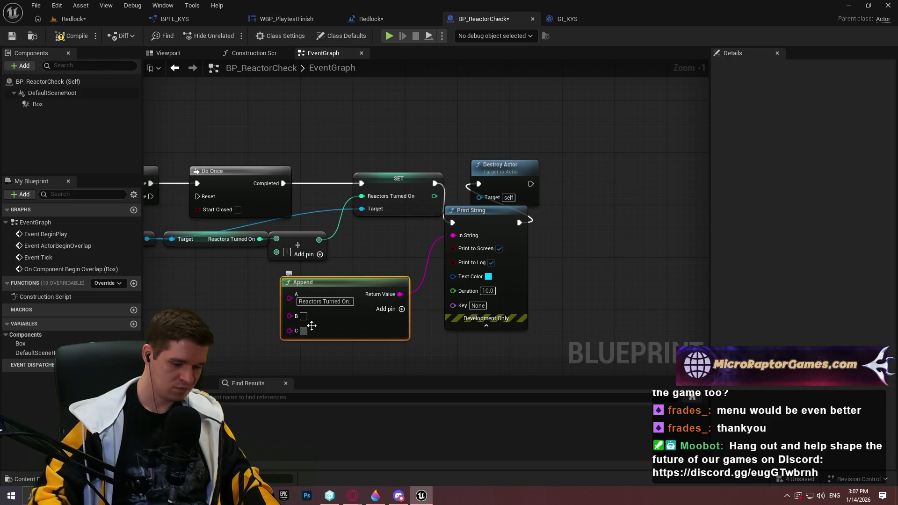
pyautogui.click(304, 330)
pyautogui.write('/3')
pyautogui.moveTo(289, 298)
pyautogui.mouseDown()
pyautogui.moveTo(318, 252)
pyautogui.moveTo(423, 196)
pyautogui.moveTo(594, 174)
pyautogui.mouseUp()
# Step: Arrange the Append, conversion, Print String and Destroy Actor nodes, discarding a trial yellow text colour
pyautogui.moveTo(327, 283)
pyautogui.mouseDown()
pyautogui.moveTo(493, 227)
pyautogui.moveTo(497, 218)
pyautogui.mouseUp()
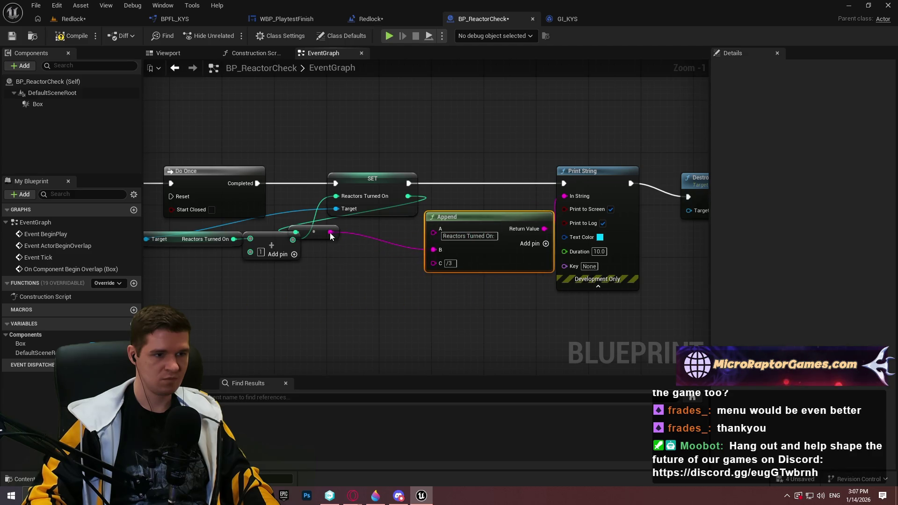
pyautogui.moveTo(315, 227); pyautogui.dragTo(406, 237)
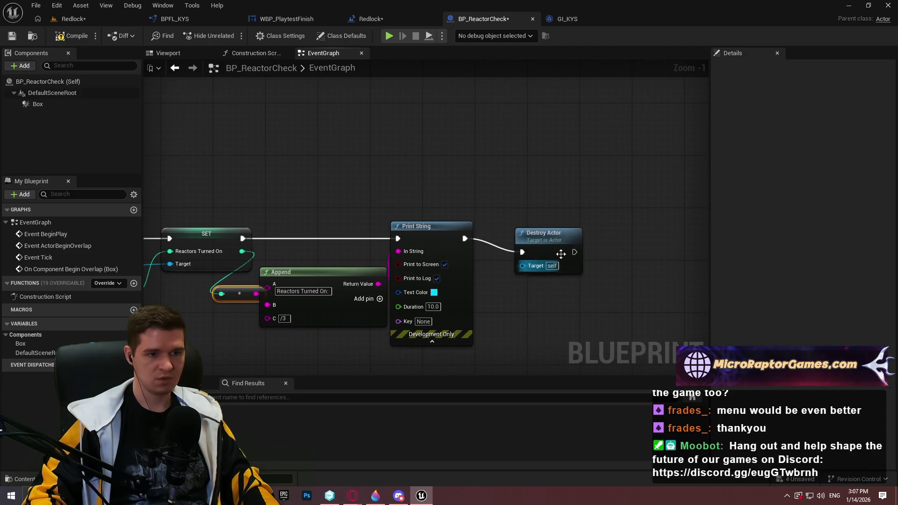
pyautogui.moveTo(560, 231); pyautogui.dragTo(538, 226)
pyautogui.scroll(1, 451, 273)
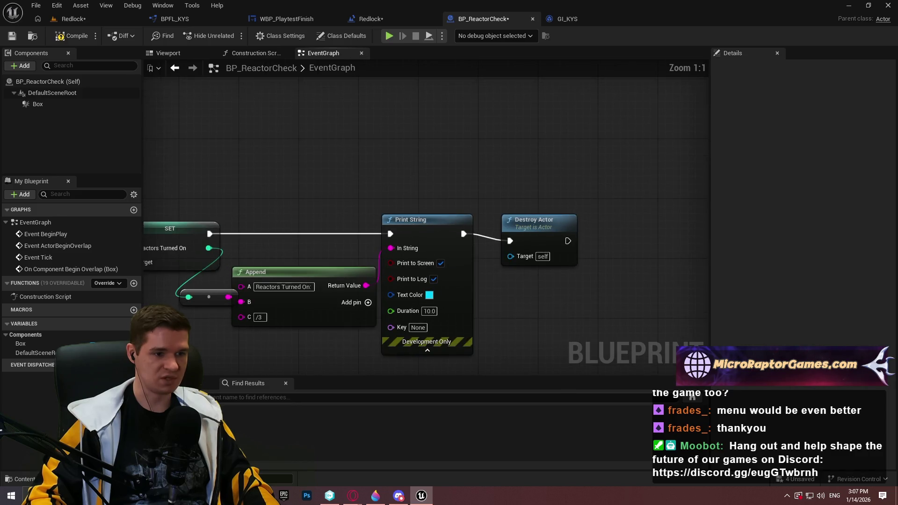
pyautogui.click(412, 238)
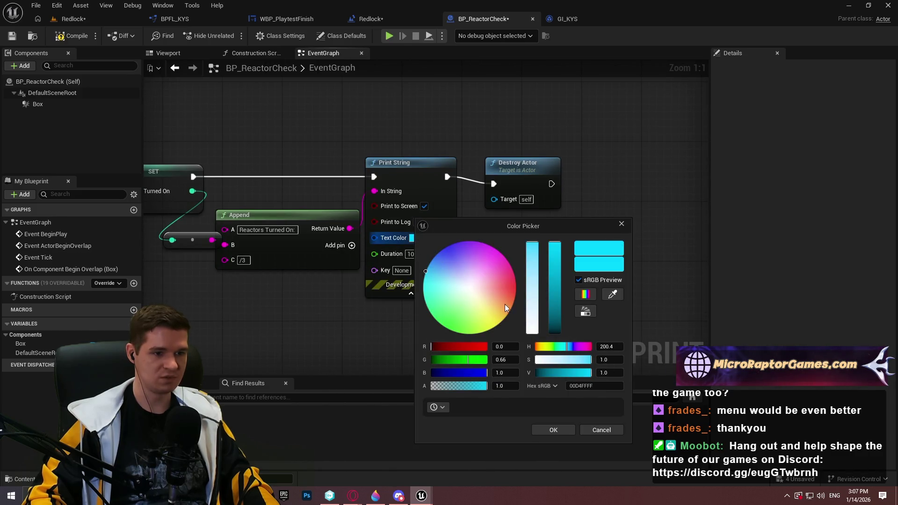
pyautogui.moveTo(505, 308); pyautogui.dragTo(505, 317)
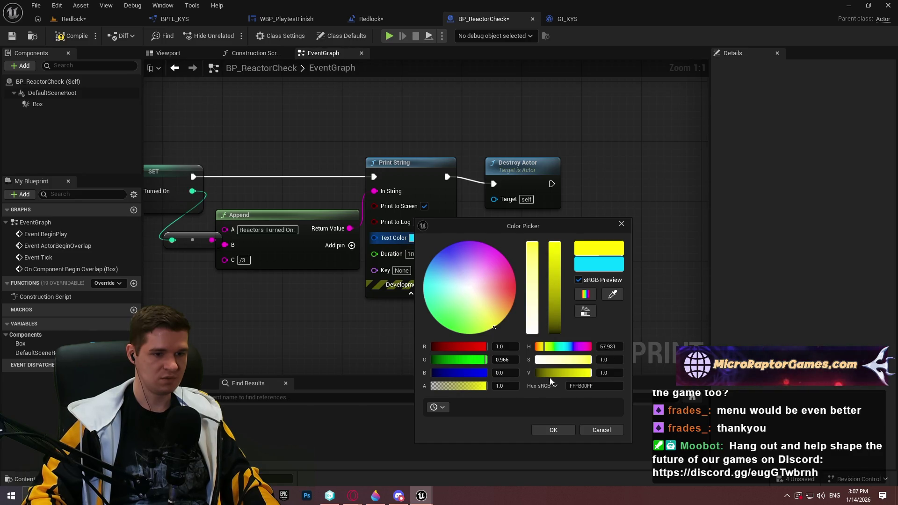
pyautogui.click(601, 430)
pyautogui.moveTo(645, 330); pyautogui.dragTo(307, 126)
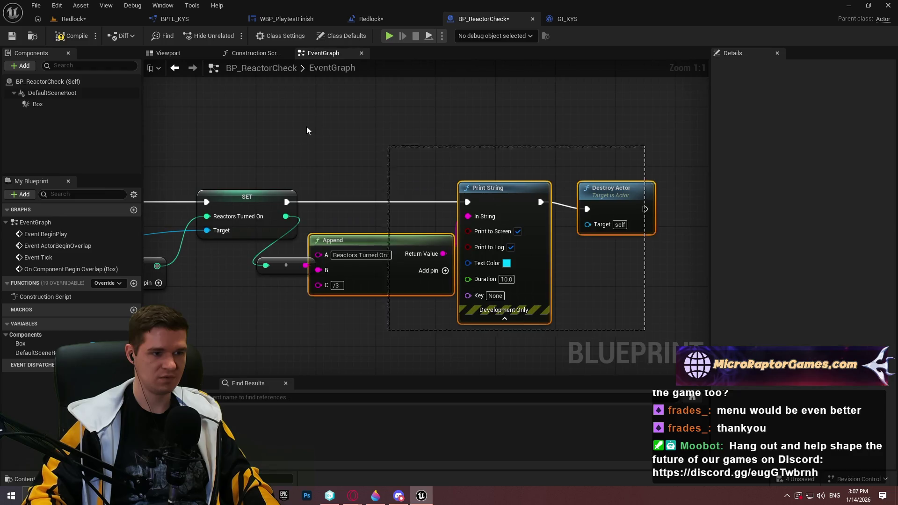
pyautogui.moveTo(363, 235); pyautogui.dragTo(475, 234)
pyautogui.moveTo(286, 216)
pyautogui.mouseDown()
pyautogui.moveTo(330, 215)
pyautogui.moveTo(336, 228)
pyautogui.mouseUp()
# Step: Add an == check on the reactor count driving a Branch that runs after the SET
pyautogui.write('==')
pyautogui.click(366, 256)
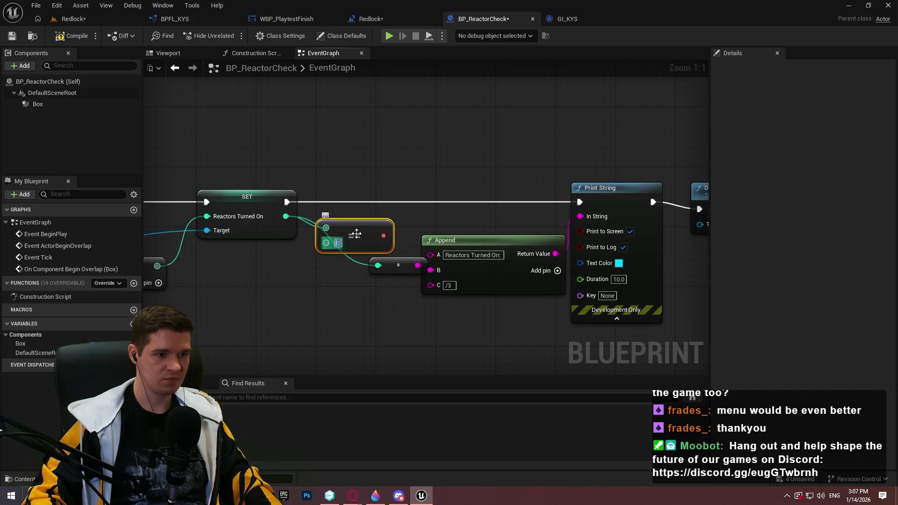
pyautogui.click(421, 171)
pyautogui.moveTo(430, 204); pyautogui.dragTo(383, 235)
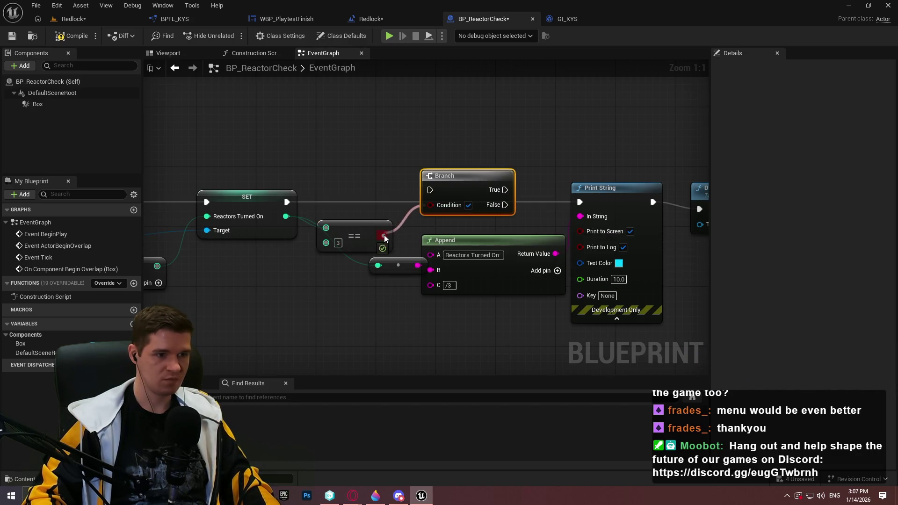
pyautogui.moveTo(294, 200); pyautogui.dragTo(288, 202)
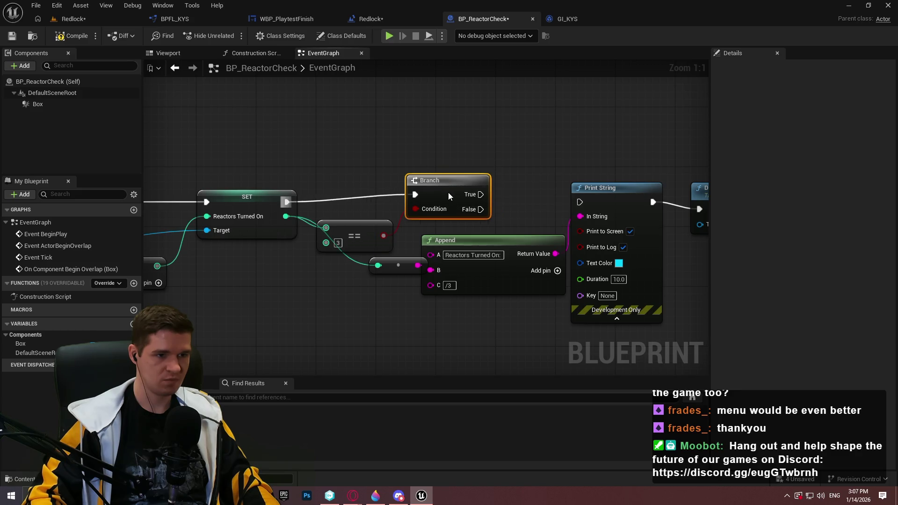
pyautogui.moveTo(448, 192); pyautogui.dragTo(433, 204)
# Step: Make the count message yellow and run it from the Branch's False output
pyautogui.moveTo(655, 168); pyautogui.dragTo(520, 119)
pyautogui.moveTo(621, 262); pyautogui.dragTo(265, 184)
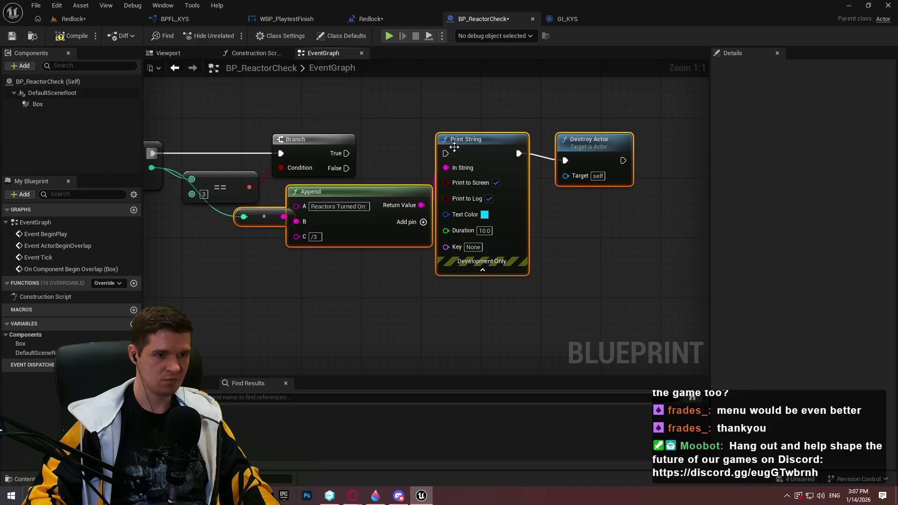
pyautogui.moveTo(327, 191); pyautogui.dragTo(350, 259)
pyautogui.click(505, 282)
pyautogui.click(595, 321)
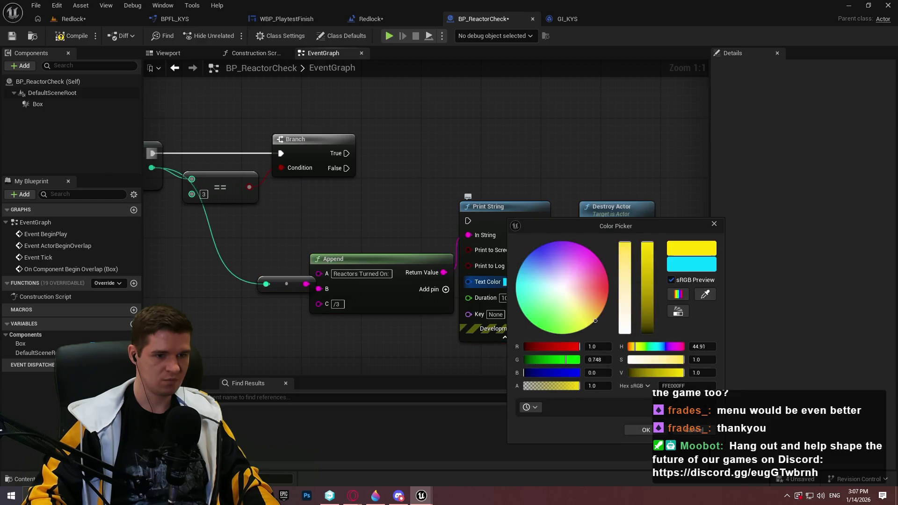
pyautogui.click(643, 430)
pyautogui.moveTo(467, 221)
pyautogui.mouseDown()
pyautogui.moveTo(293, 153)
pyautogui.moveTo(339, 167)
pyautogui.mouseUp()
pyautogui.click(488, 207)
# Step: Duplicate the Print String as green 'All Reactors Turned On - Optional Objective Complete!'
pyautogui.hotkey('ctrl', 'w')
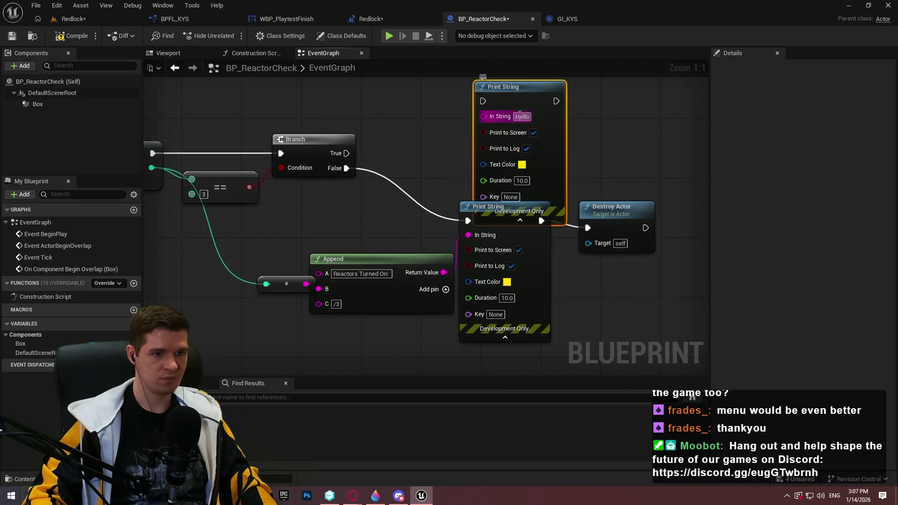
pyautogui.write('All React')
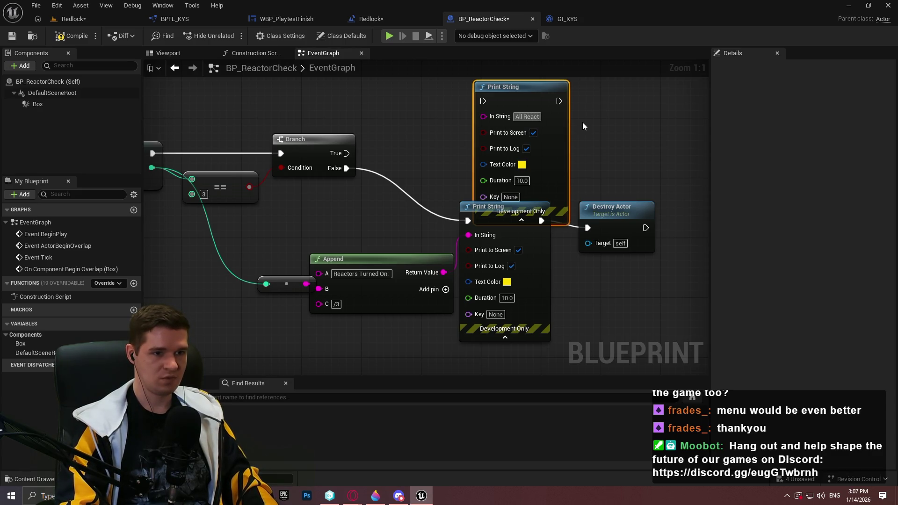
pyautogui.write('ors Tu')
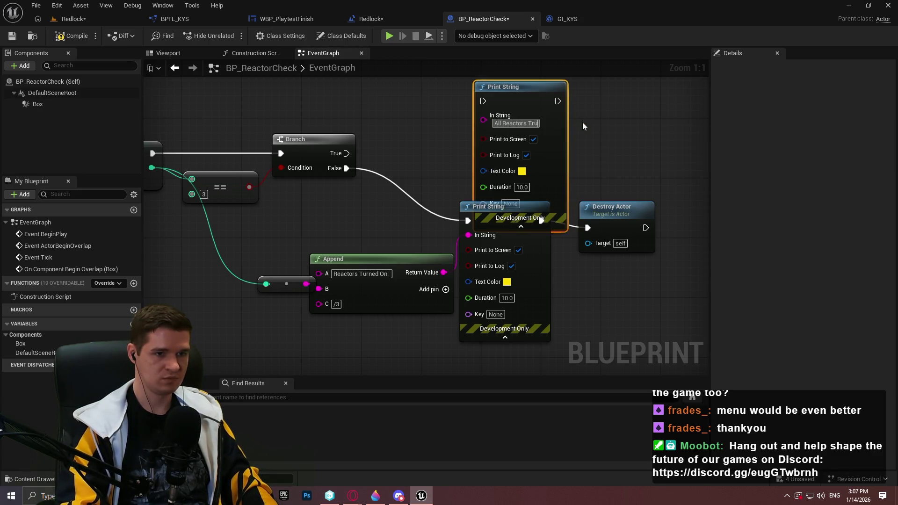
pyautogui.write('rned On')
pyautogui.press('Return')
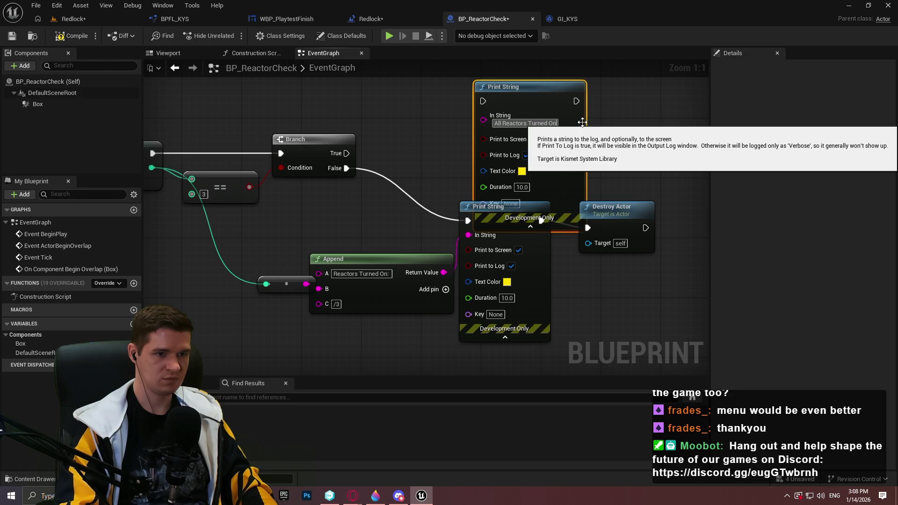
pyautogui.write(' - ')
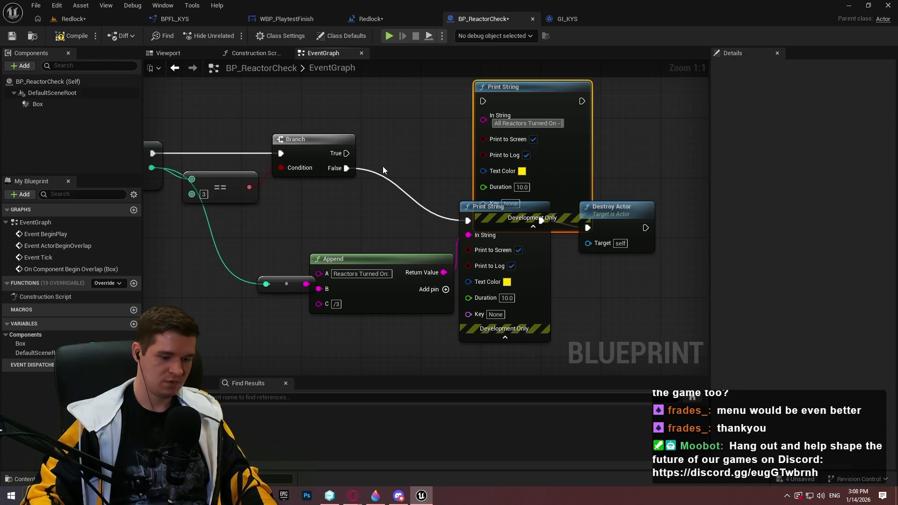
pyautogui.write('Optional Ob')
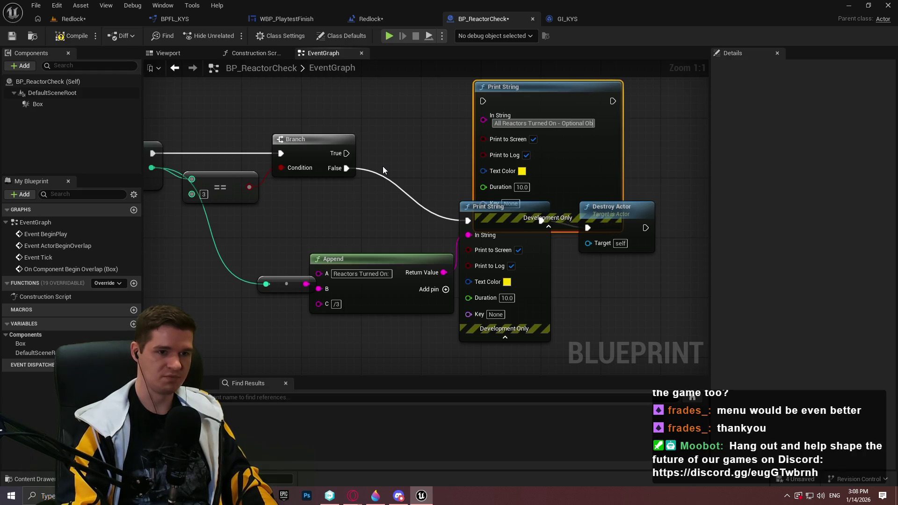
pyautogui.write('jective Comp')
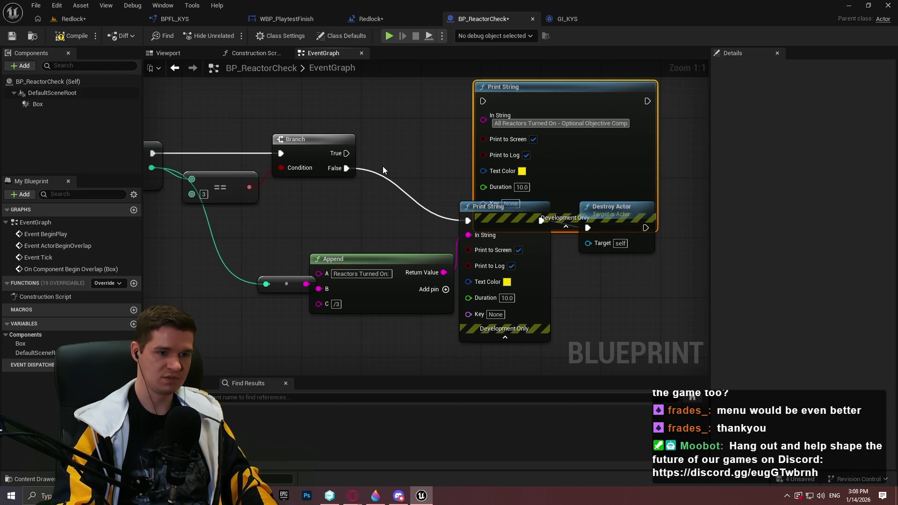
pyautogui.write('lete!')
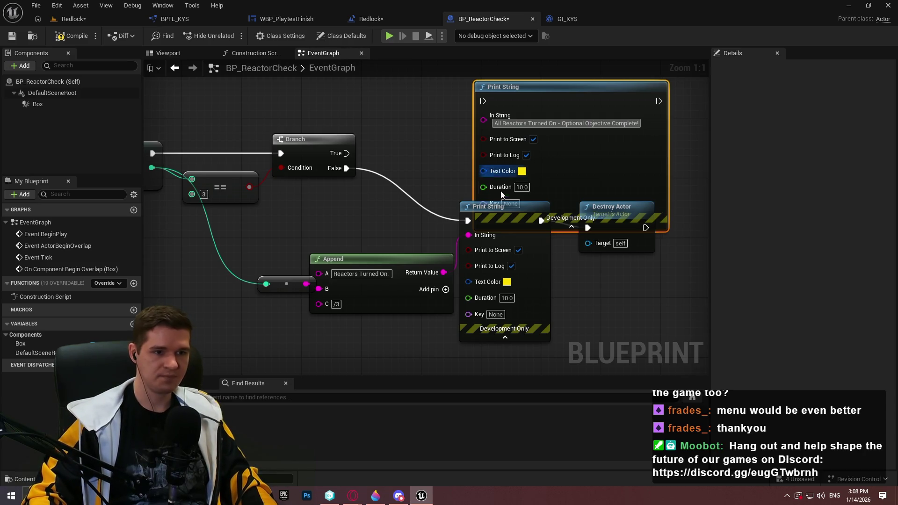
pyautogui.click(522, 172)
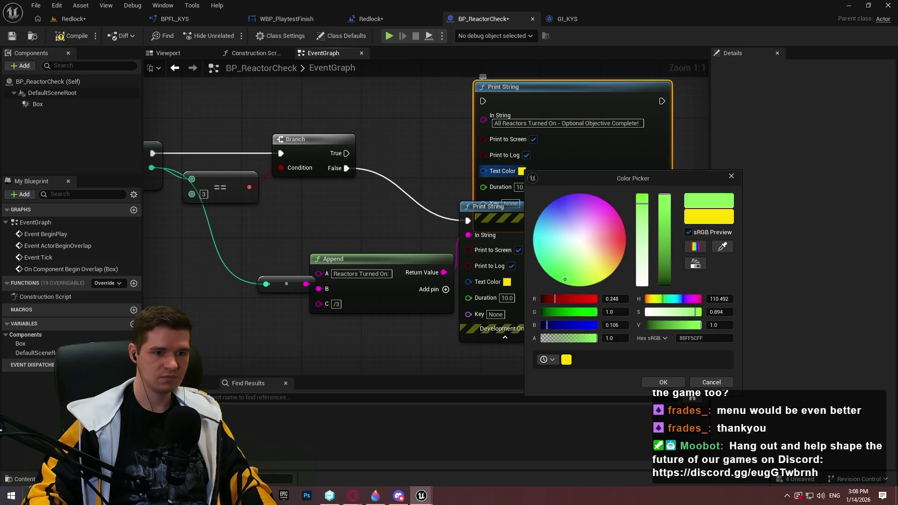
pyautogui.moveTo(565, 280); pyautogui.dragTo(556, 281)
pyautogui.click(663, 383)
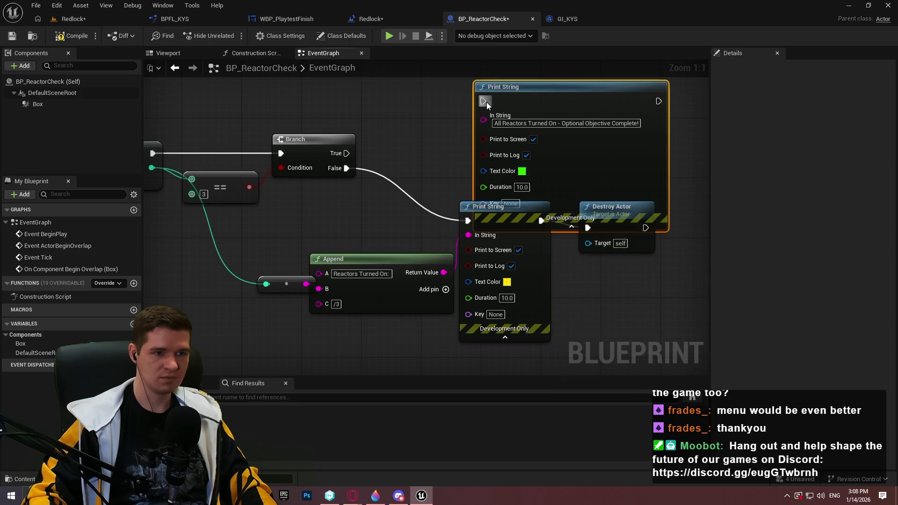
# Step: Wire the success message into Destroy Actor, reposition the nodes, and compile BP_ReactorCheck
pyautogui.moveTo(559, 129)
pyautogui.mouseDown()
pyautogui.moveTo(490, 179)
pyautogui.moveTo(452, 120)
pyautogui.mouseUp()
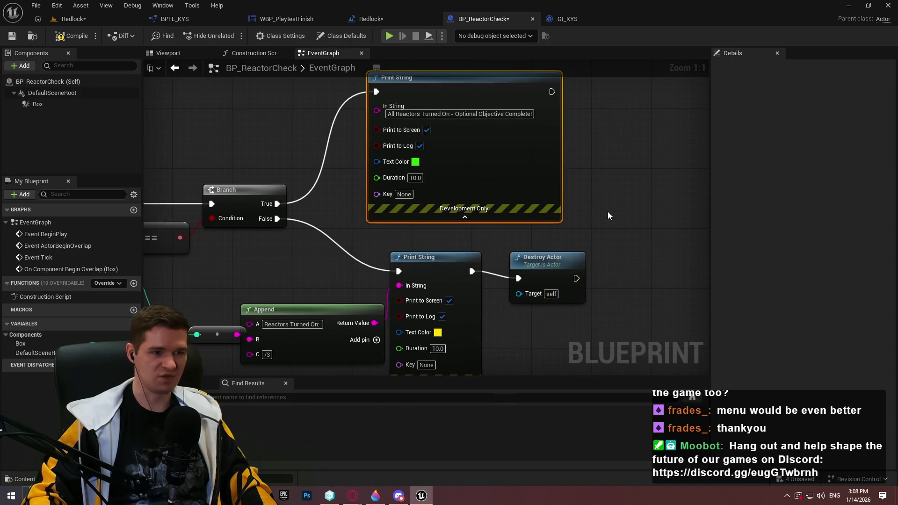
pyautogui.click(580, 162)
pyautogui.moveTo(508, 322)
pyautogui.mouseDown()
pyautogui.moveTo(582, 160)
pyautogui.moveTo(541, 136)
pyautogui.mouseUp()
pyautogui.moveTo(538, 304); pyautogui.dragTo(664, 237)
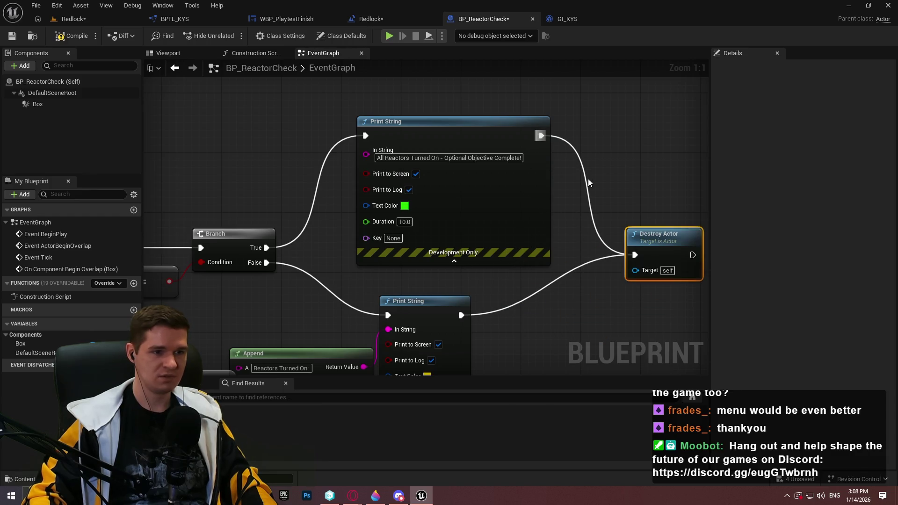
pyautogui.click(73, 35)
# Step: In the Redlock level editor, move BP_ReactorCheck into the KYS Testing/Playtest folder
pyautogui.click(75, 19)
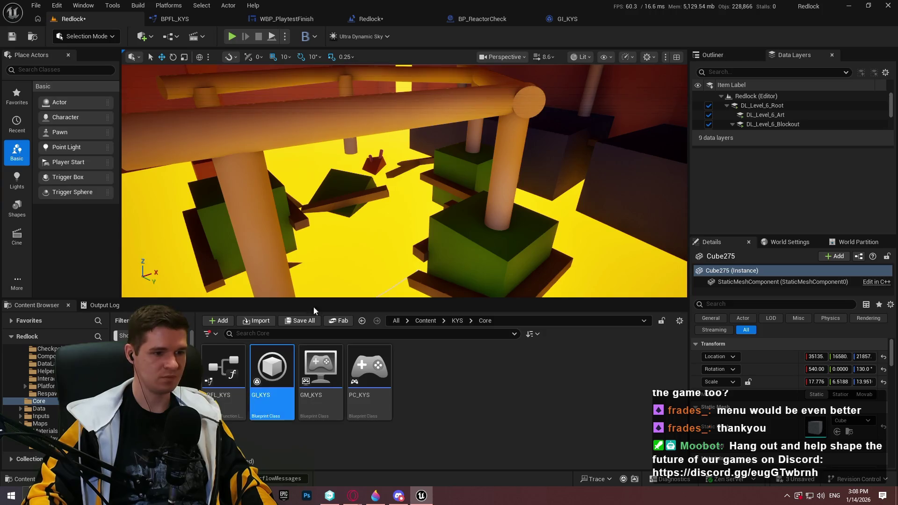
pyautogui.press('BackSpace')
pyautogui.press('BackSpace')
pyautogui.press('BackSpace')
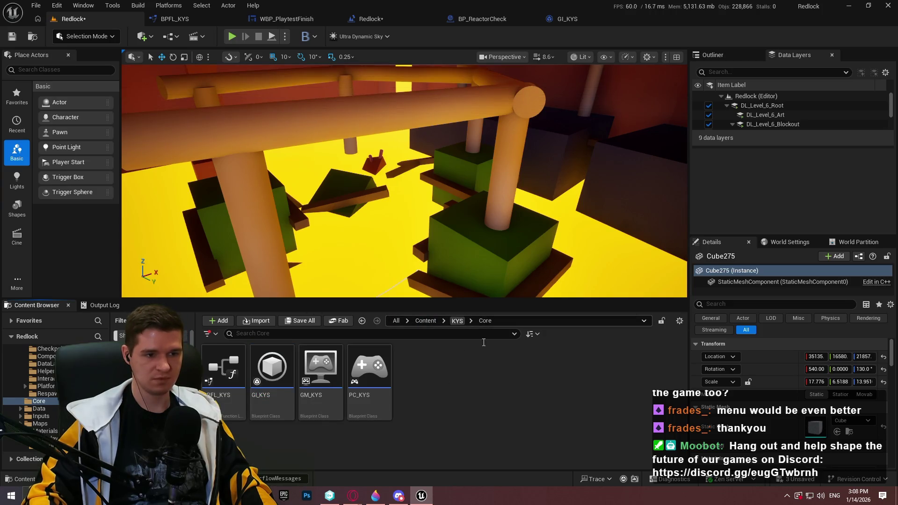
pyautogui.press('Return')
pyautogui.click(564, 370)
pyautogui.doubleClick(622, 380)
pyautogui.scroll(-1, 450, 406)
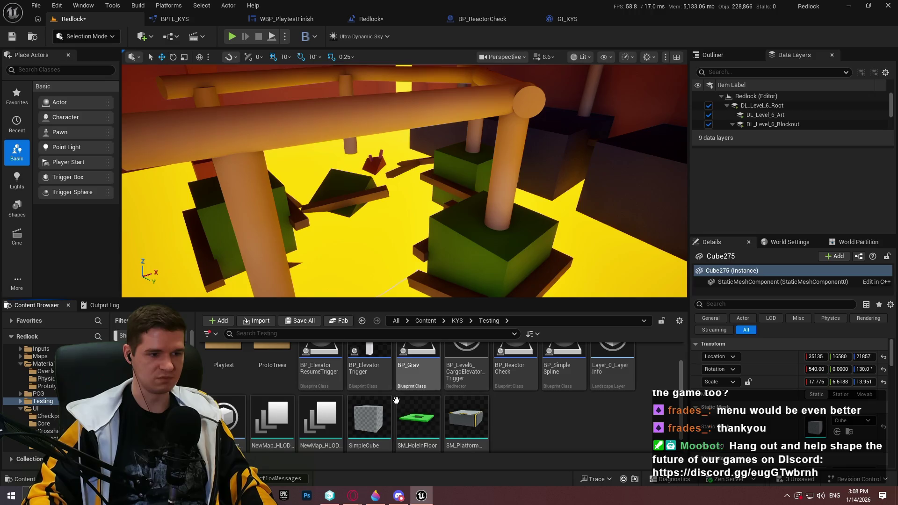
pyautogui.doubleClick(224, 358)
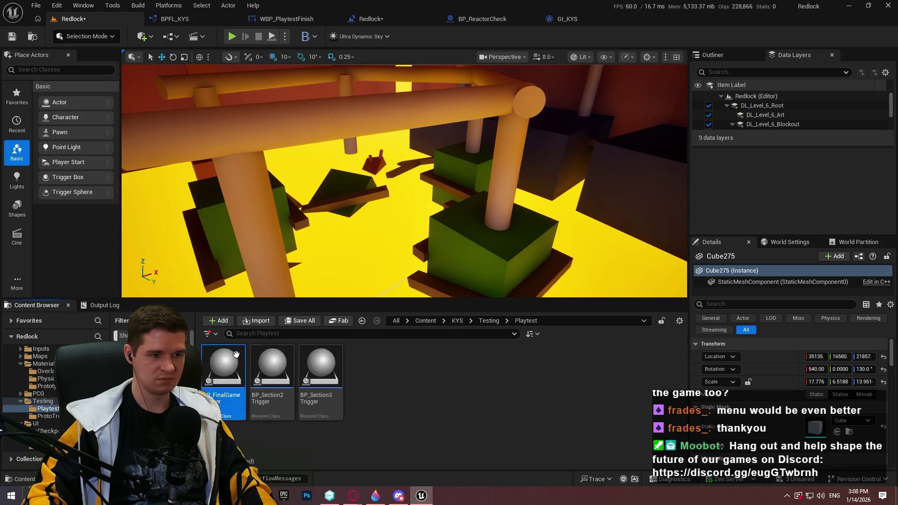
pyautogui.click(489, 321)
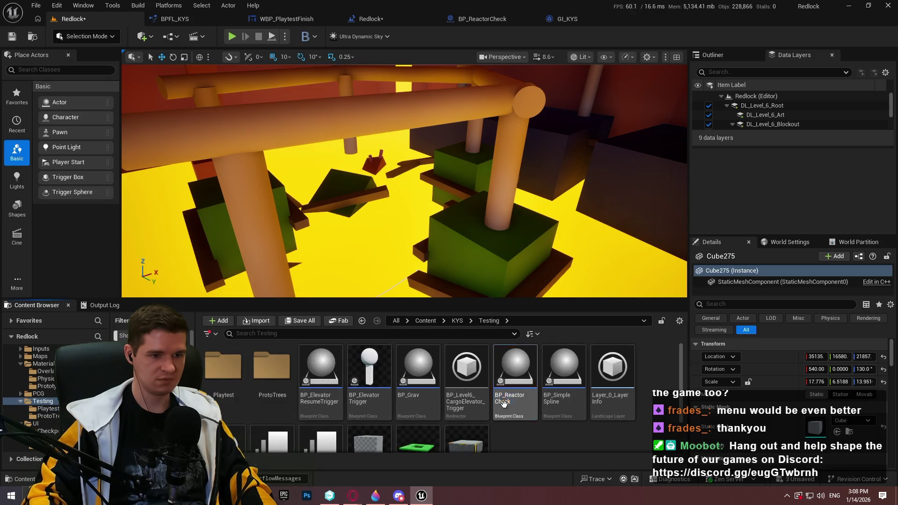
pyautogui.moveTo(503, 404); pyautogui.dragTo(232, 383)
pyautogui.click(246, 391)
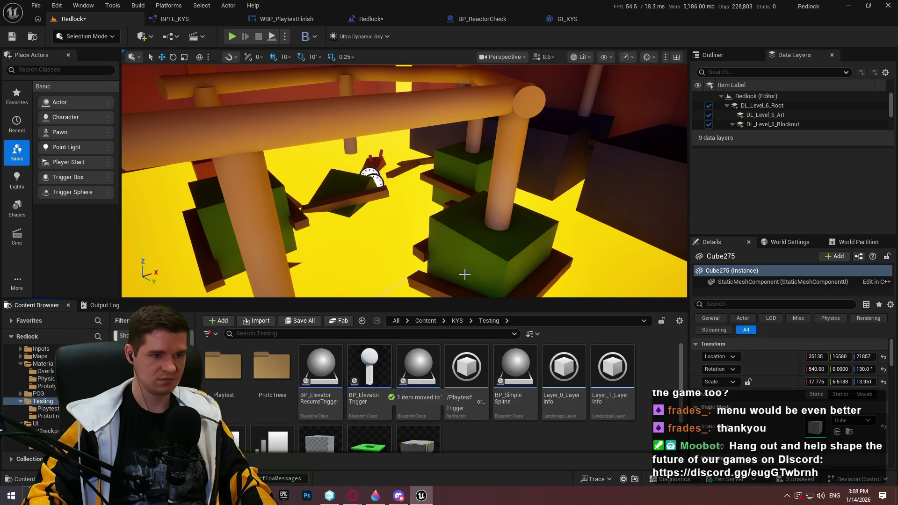
# Step: Update references for the cargo elevator redirector, then view the Playtest folder's contents
pyautogui.rightClick(469, 377)
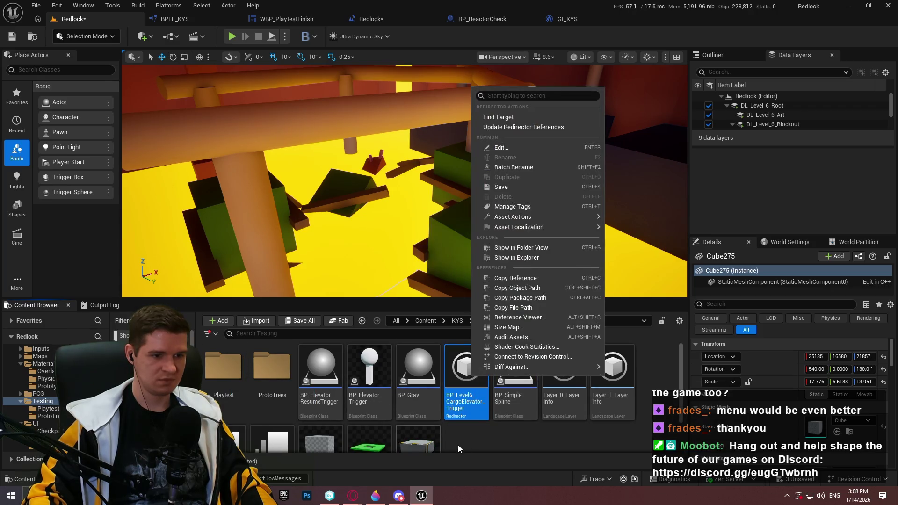
pyautogui.click(459, 448)
pyautogui.scroll(-1, 487, 435)
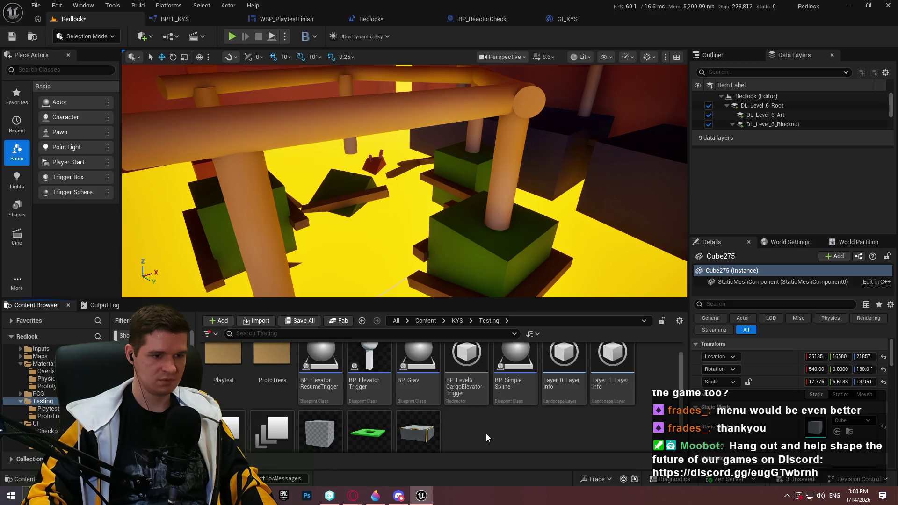
pyautogui.rightClick(475, 392)
pyautogui.click(519, 146)
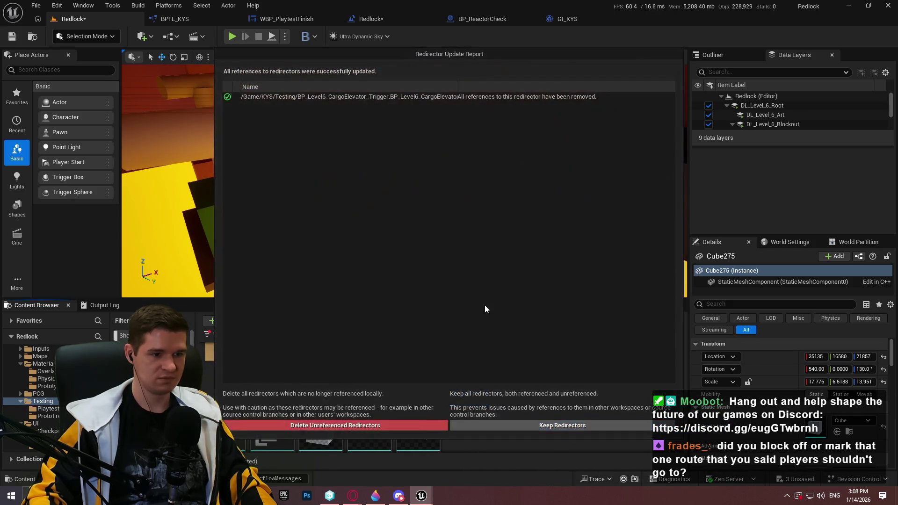
pyautogui.click(415, 425)
pyautogui.doubleClick(223, 372)
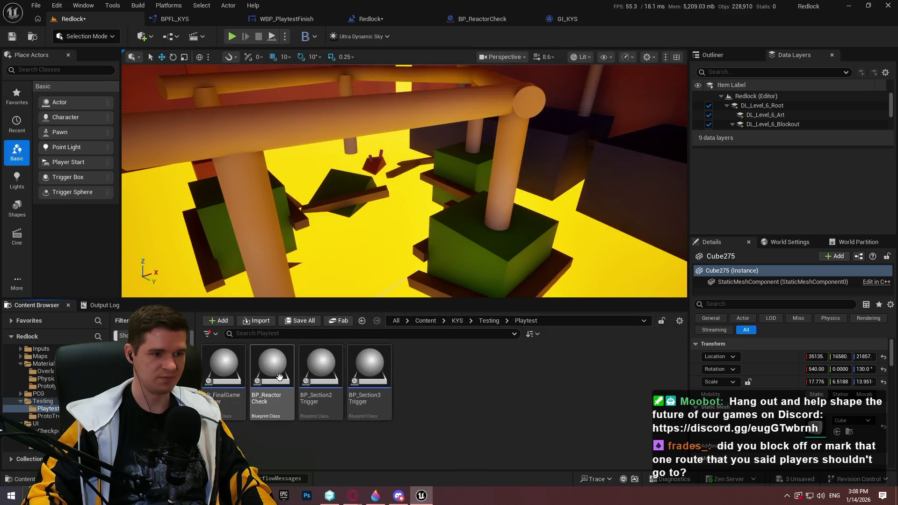
# Step: Place BP_ReactorCheck on the green cube and frame it in a full-screen viewport
pyautogui.moveTo(272, 370)
pyautogui.mouseDown()
pyautogui.moveTo(468, 262)
pyautogui.moveTo(578, 234)
pyautogui.moveTo(596, 242)
pyautogui.mouseUp()
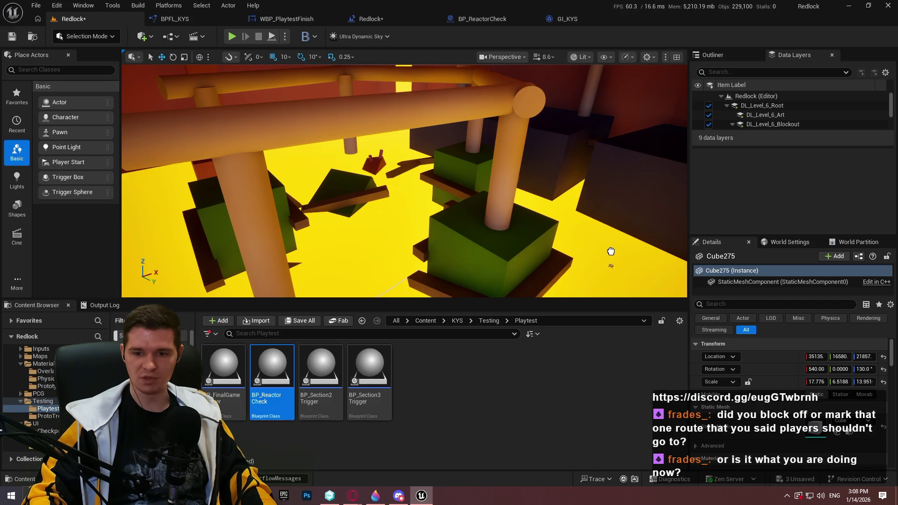
pyautogui.moveTo(610, 251); pyautogui.dragTo(495, 228)
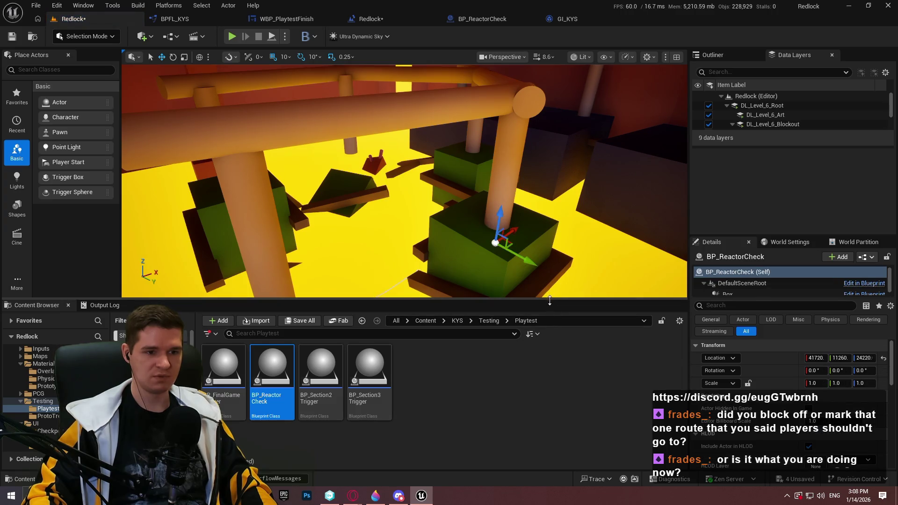
pyautogui.moveTo(549, 301); pyautogui.dragTo(552, 340)
pyautogui.press('f')
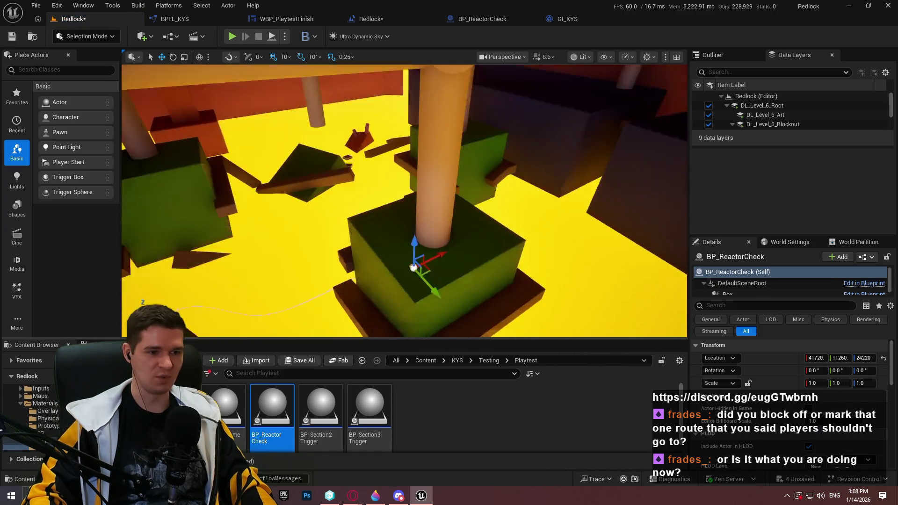
pyautogui.press('F11')
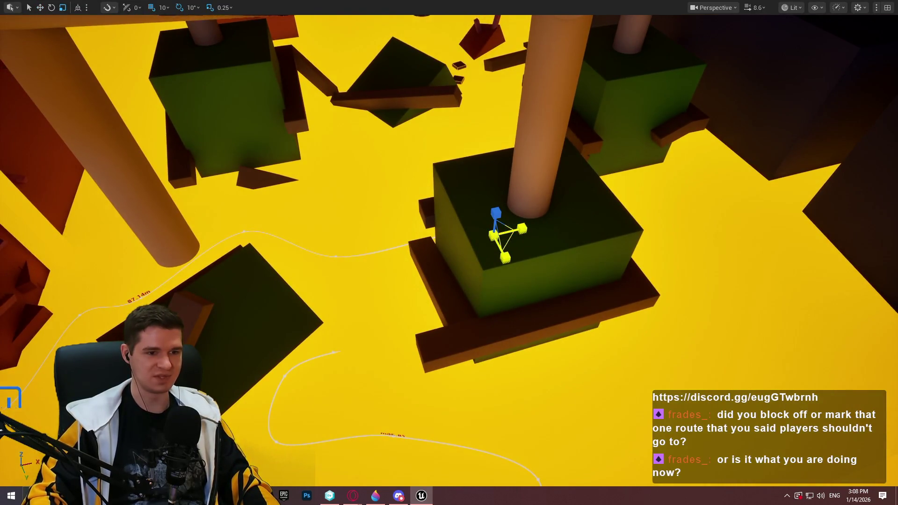
# Step: Move and scale the reactor check's trigger box so it encloses the cube
pyautogui.click(510, 244)
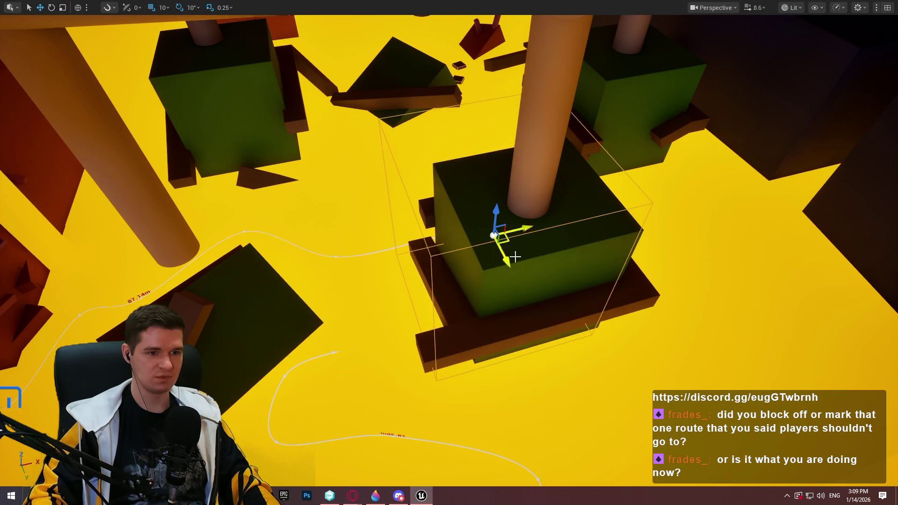
pyautogui.moveTo(510, 241); pyautogui.dragTo(535, 193)
pyautogui.press('r')
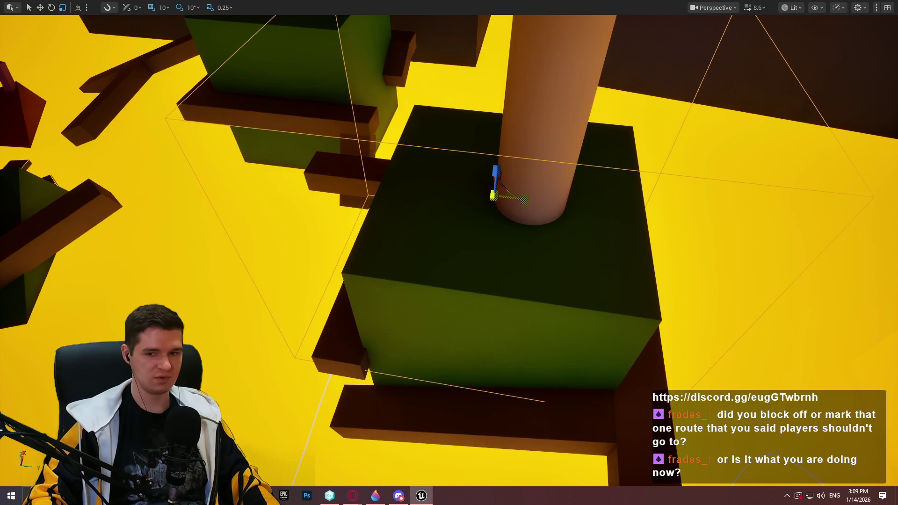
pyautogui.scroll(-3, 534, 190)
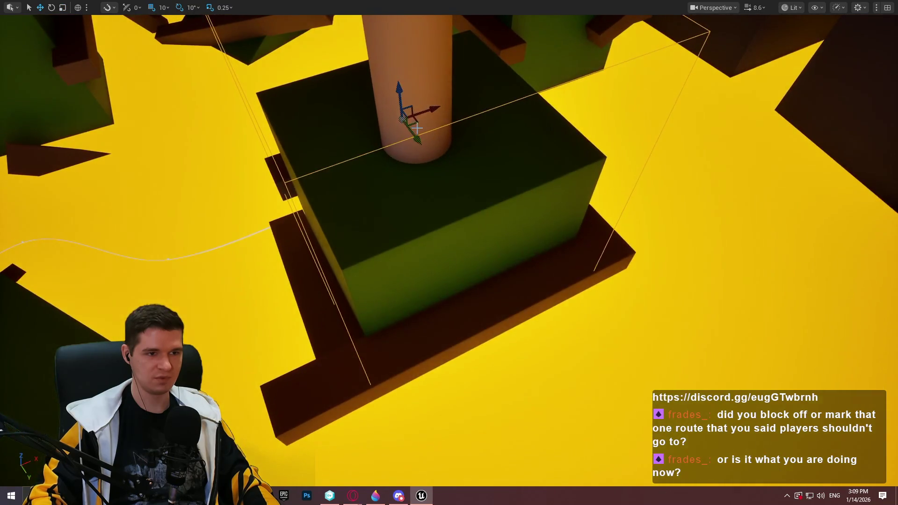
pyautogui.moveTo(423, 128)
pyautogui.mouseDown()
pyautogui.moveTo(409, 135)
pyautogui.moveTo(414, 142)
pyautogui.moveTo(463, 121)
pyautogui.moveTo(383, 173)
pyautogui.moveTo(499, 123)
pyautogui.mouseUp()
pyautogui.press('w')
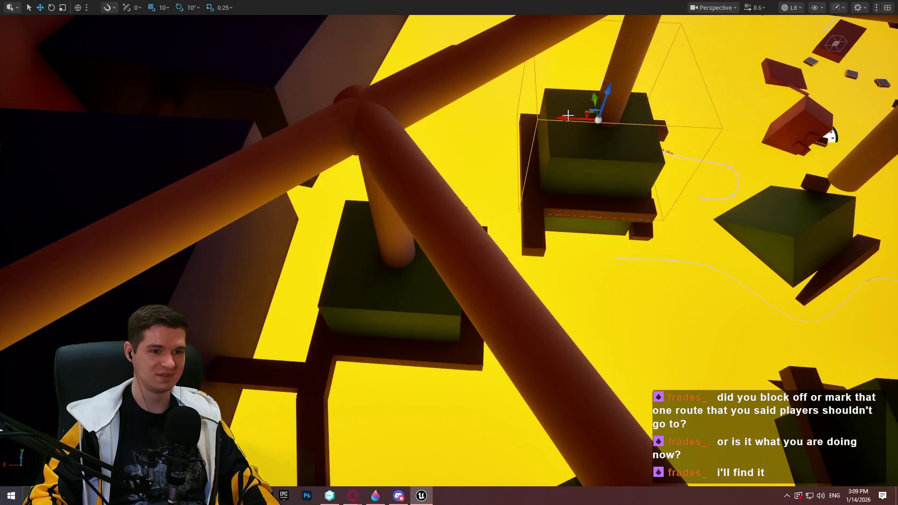
# Step: Inspect the blocks near the pipe junction and nudge a selected volume up and left
pyautogui.moveTo(568, 115)
pyautogui.mouseDown()
pyautogui.moveTo(515, 110)
pyautogui.moveTo(458, 121)
pyautogui.mouseUp()
pyautogui.click(398, 93)
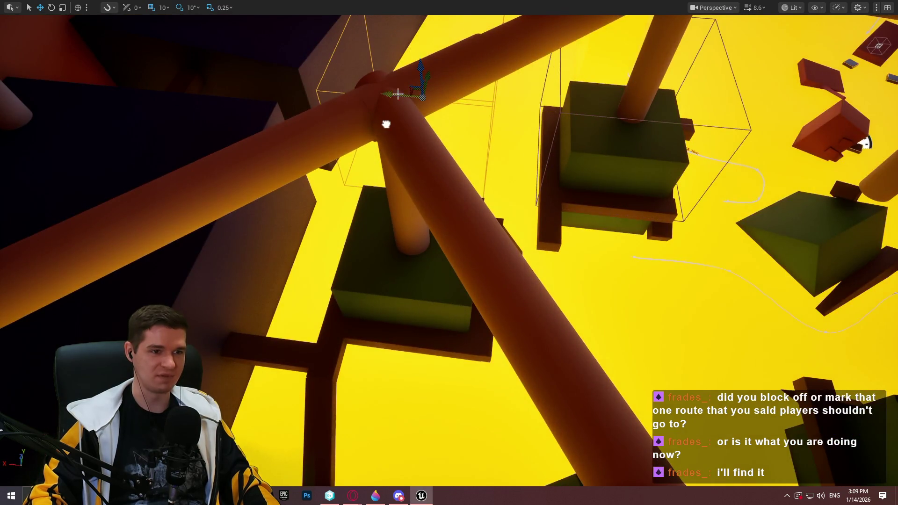
pyautogui.click(358, 220)
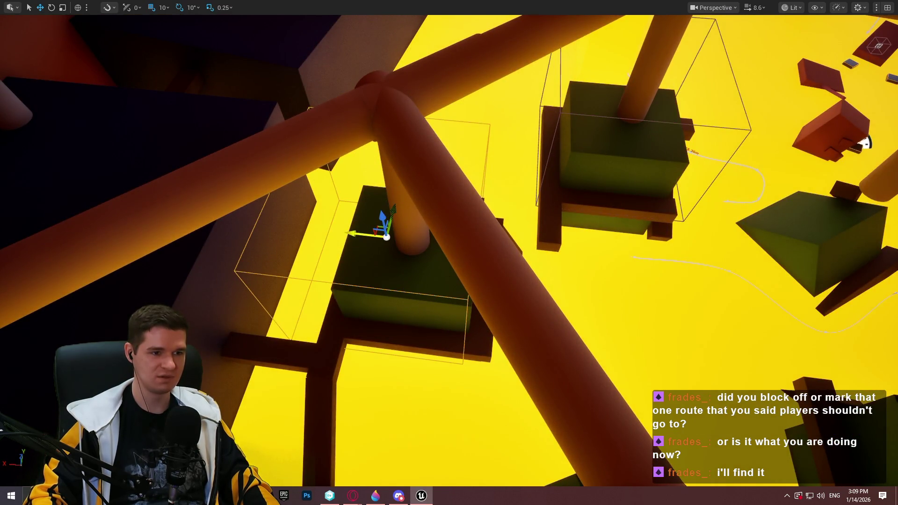
pyautogui.moveTo(432, 118); pyautogui.dragTo(465, 260)
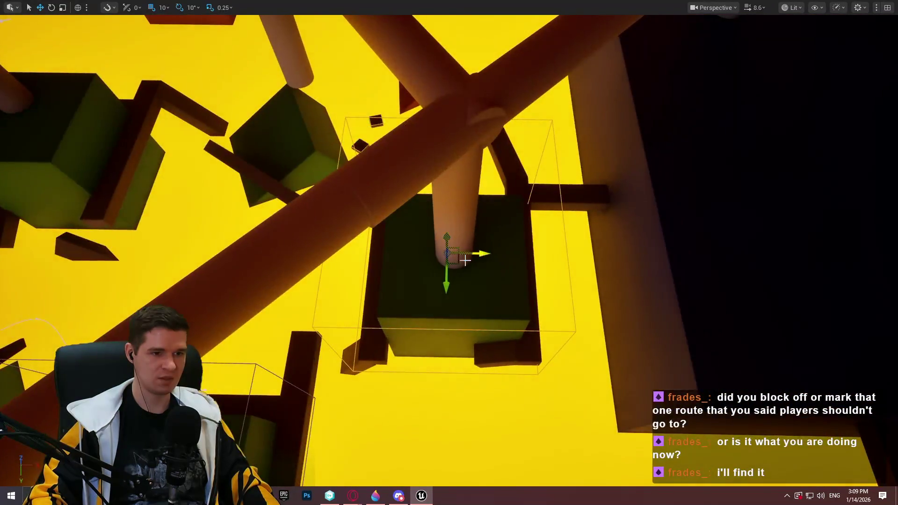
pyautogui.click(80, 150)
pyautogui.moveTo(266, 226); pyautogui.dragTo(266, 226)
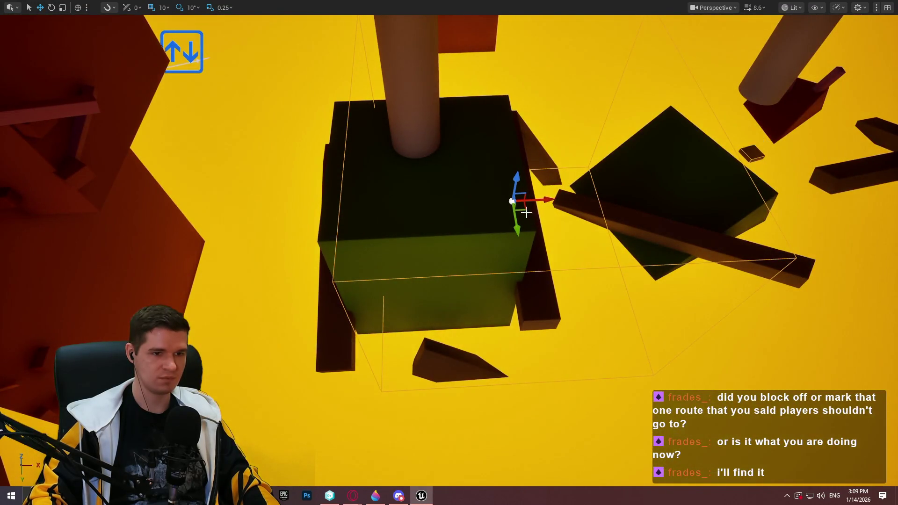
pyautogui.moveTo(526, 212); pyautogui.dragTo(507, 205)
pyautogui.moveTo(436, 180); pyautogui.dragTo(435, 180)
pyautogui.moveTo(556, 136); pyautogui.dragTo(555, 136)
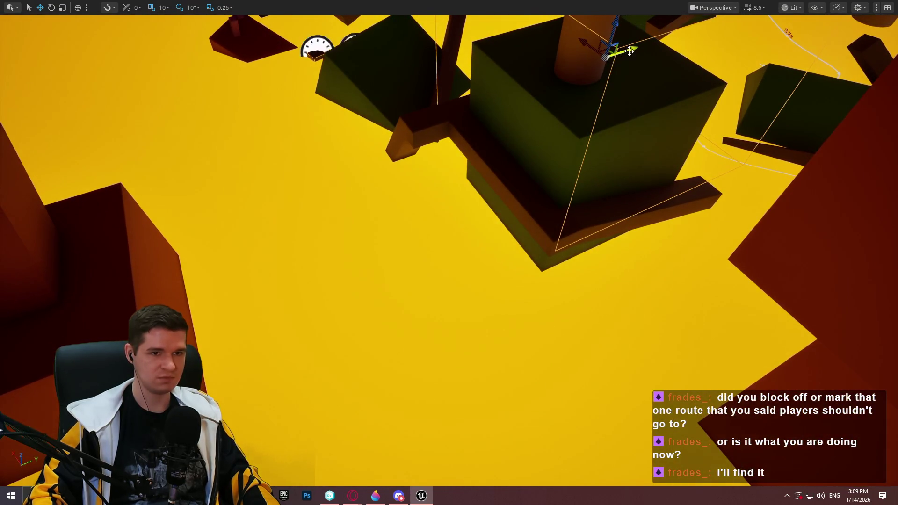
pyautogui.moveTo(629, 51); pyautogui.dragTo(612, 56)
pyautogui.moveTo(436, 180); pyautogui.dragTo(436, 180)
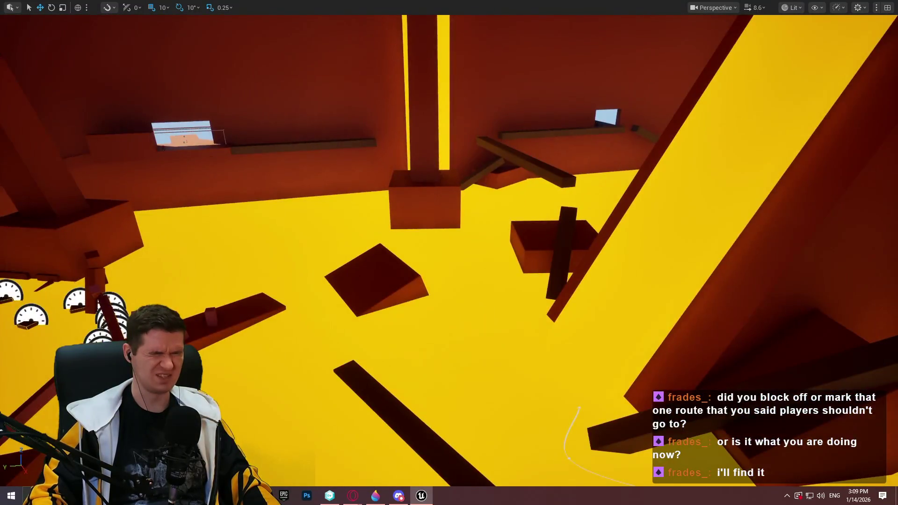
pyautogui.press('F11')
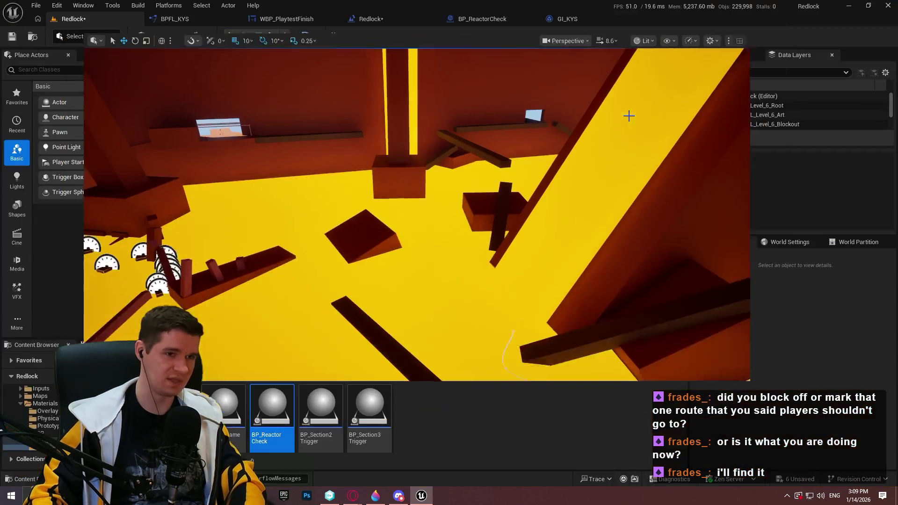
# Step: Save all, open WBP_PlaytestFinish, and select its entire main win-screen text
pyautogui.click(34, 6)
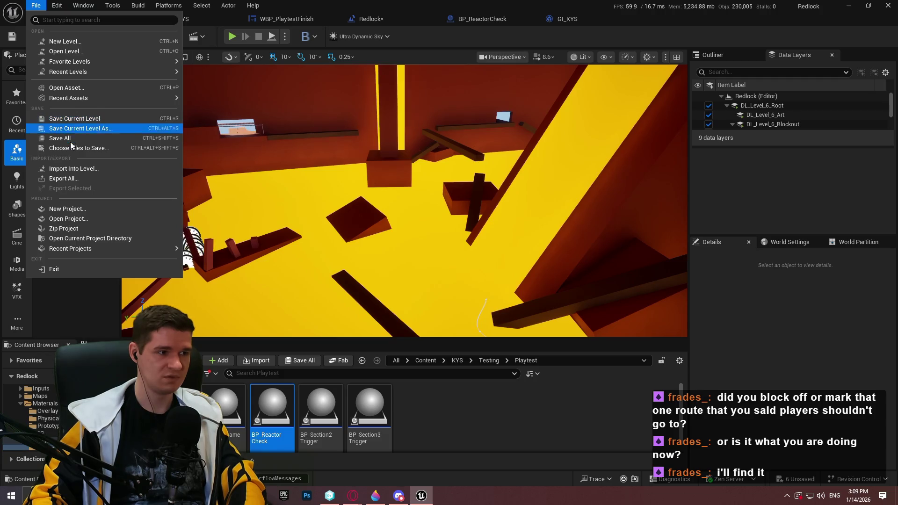
pyautogui.click(70, 141)
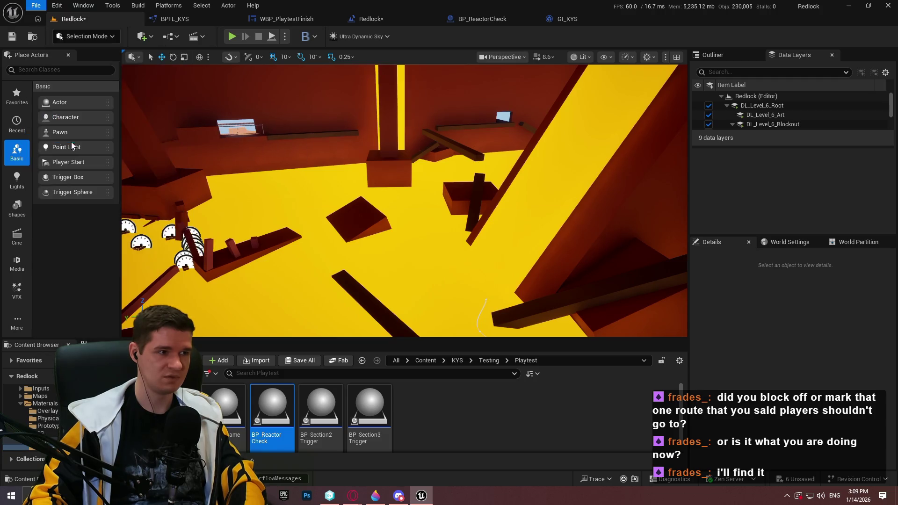
pyautogui.click(456, 360)
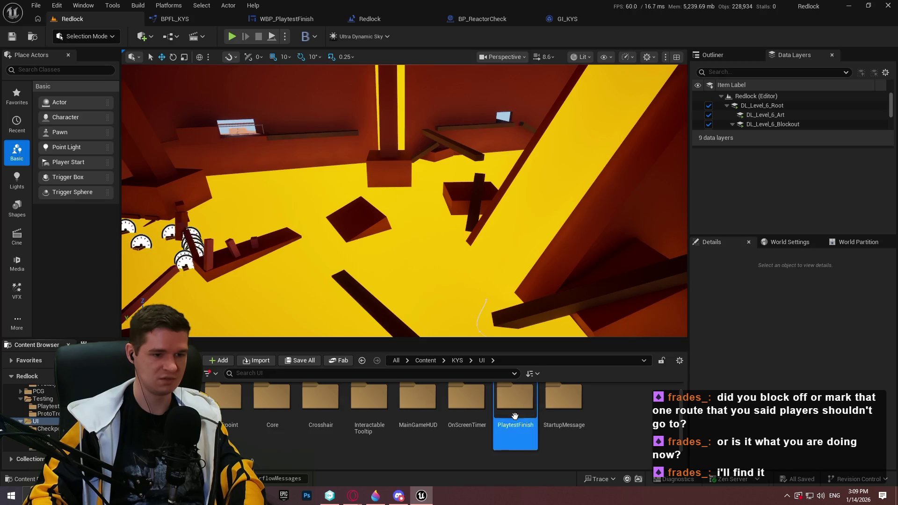
pyautogui.doubleClick(514, 407)
pyautogui.doubleClick(272, 402)
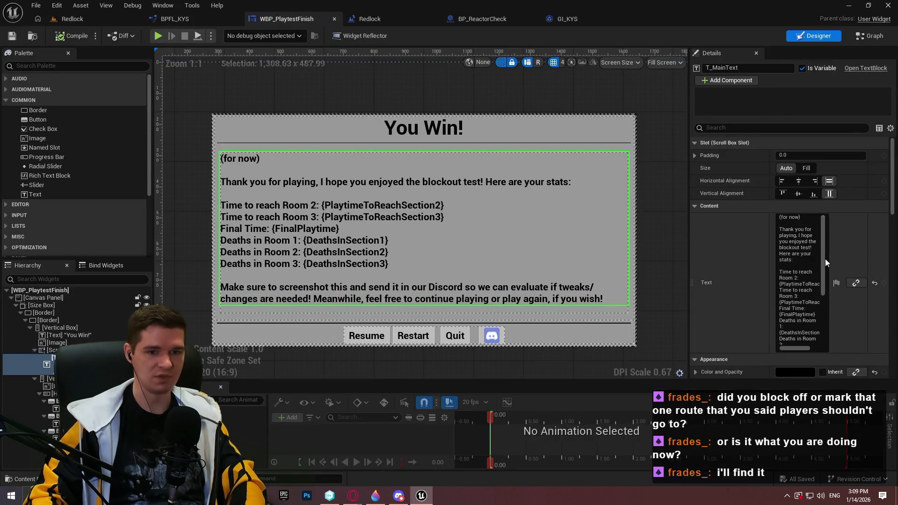
pyautogui.click(826, 262)
pyautogui.hotkey('ctrl', 'a')
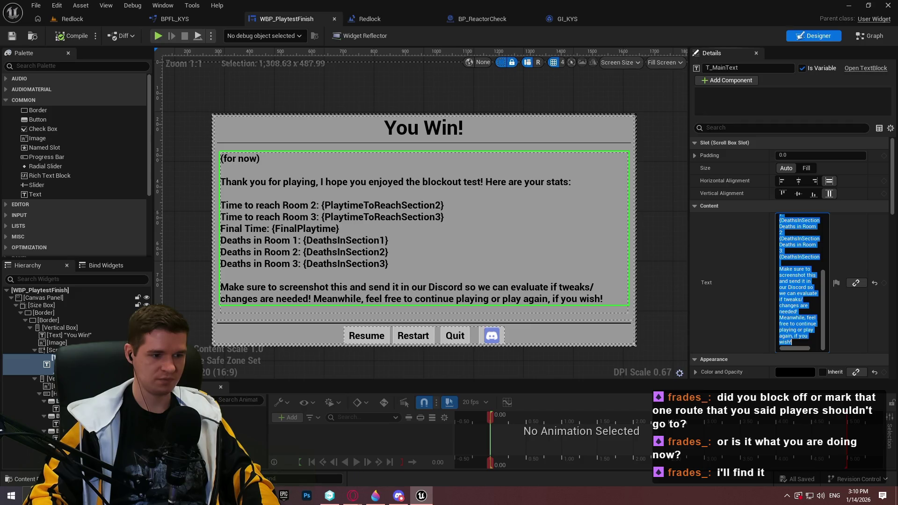
# Step: Insert 'Completed Optional Objective: {OptionalObjectiveComplete}' after the last deaths line and select the whole message
pyautogui.hotkey('alt', 'Tab')
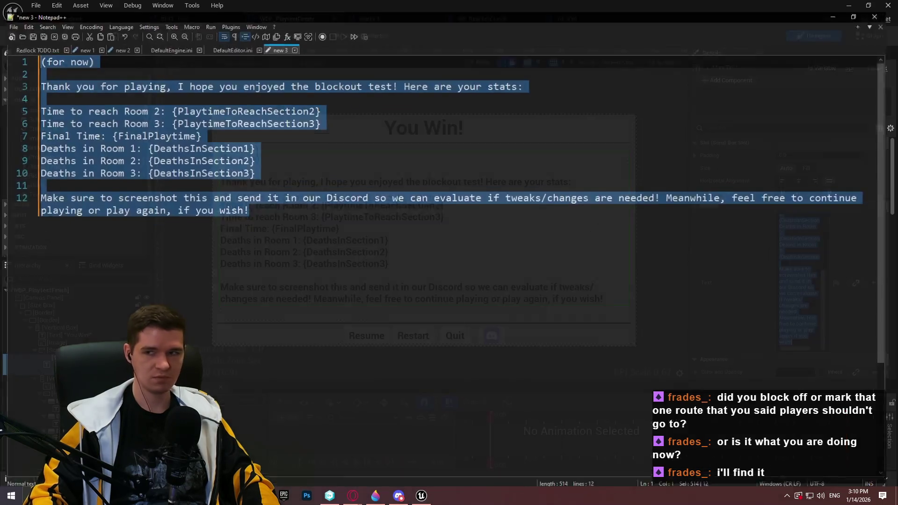
pyautogui.click(375, 200)
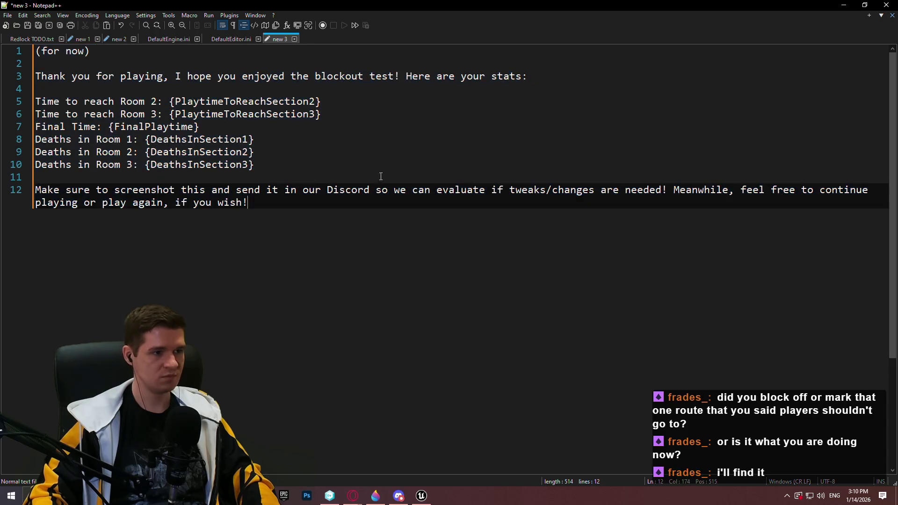
pyautogui.click(315, 164)
pyautogui.press('Return')
pyautogui.press('Return')
pyautogui.write('Completed Optional Objective: {OptionalObjectiveComplete')
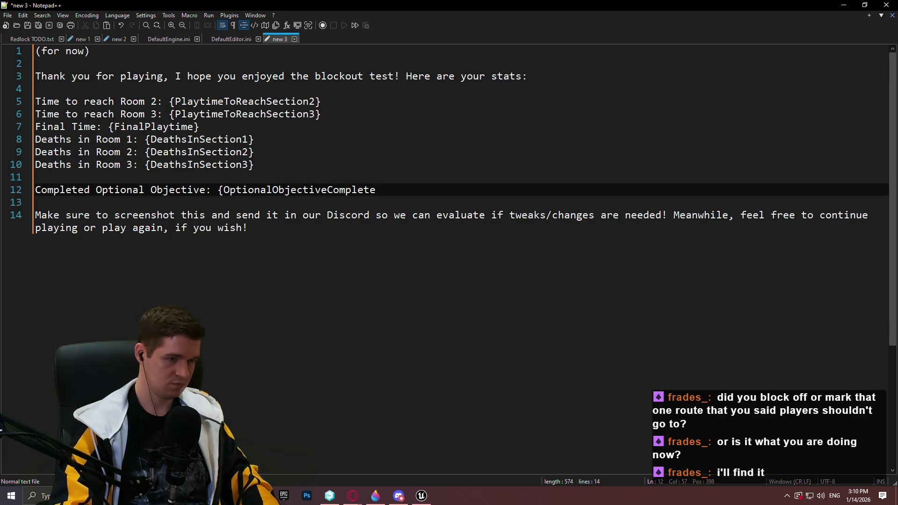
pyautogui.write('}')
pyautogui.hotkey('ctrl', 'a')
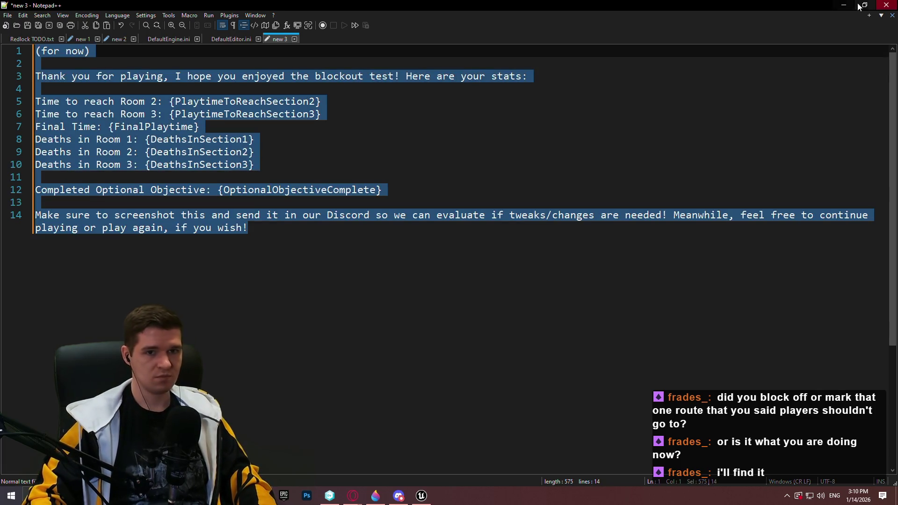
pyautogui.hotkey('alt', 'Tab')
# Step: Paste the edited message into the main text, then save the widget from its Graph
pyautogui.hotkey('ctrl', 'v')
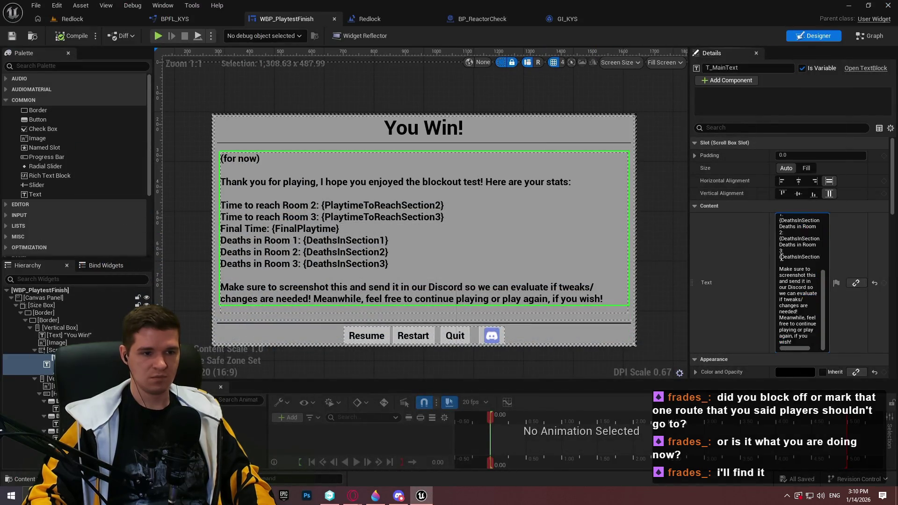
pyautogui.click(835, 260)
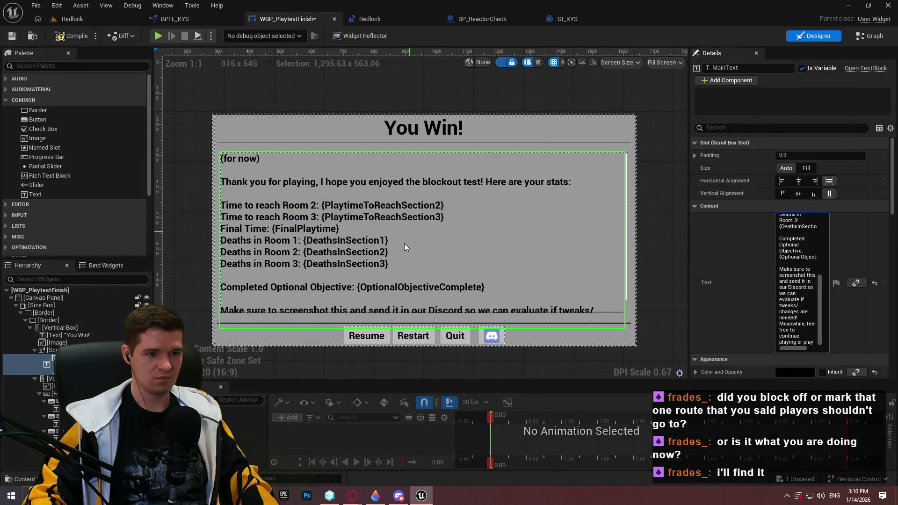
pyautogui.click(869, 37)
pyautogui.hotkey('ctrl', 's')
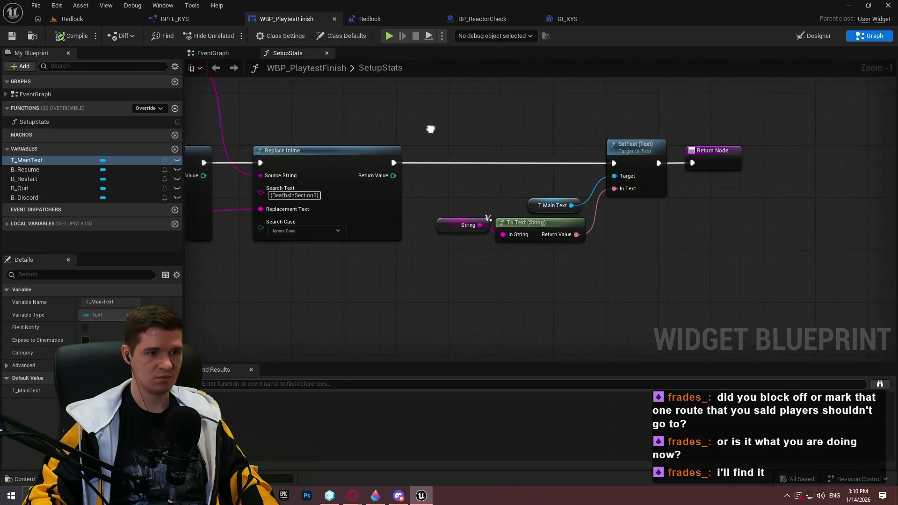
# Step: Chain a duplicated Replace Inline after the last one, fed by a copied String variable
pyautogui.moveTo(794, 330); pyautogui.dragTo(491, 131)
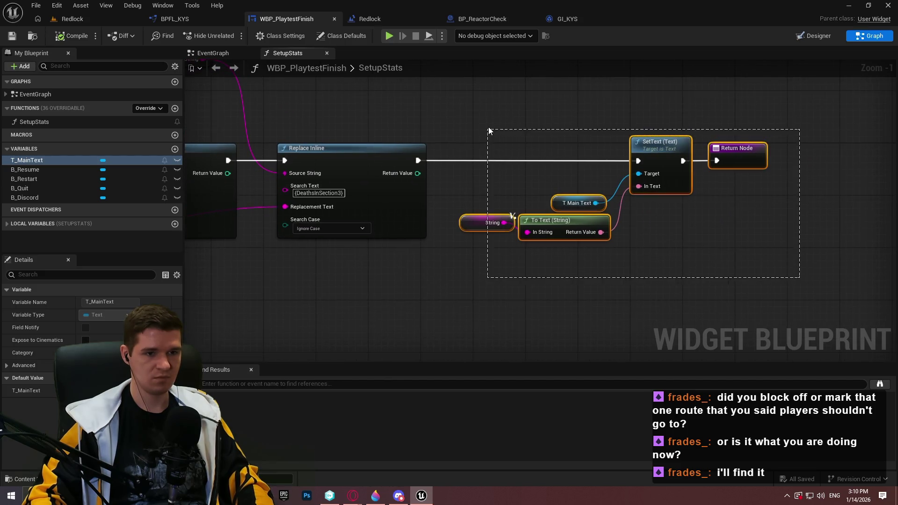
pyautogui.moveTo(660, 143); pyautogui.dragTo(849, 142)
pyautogui.click(421, 195)
pyautogui.hotkey('ctrl', 'c')
pyautogui.hotkey('ctrl', 'v')
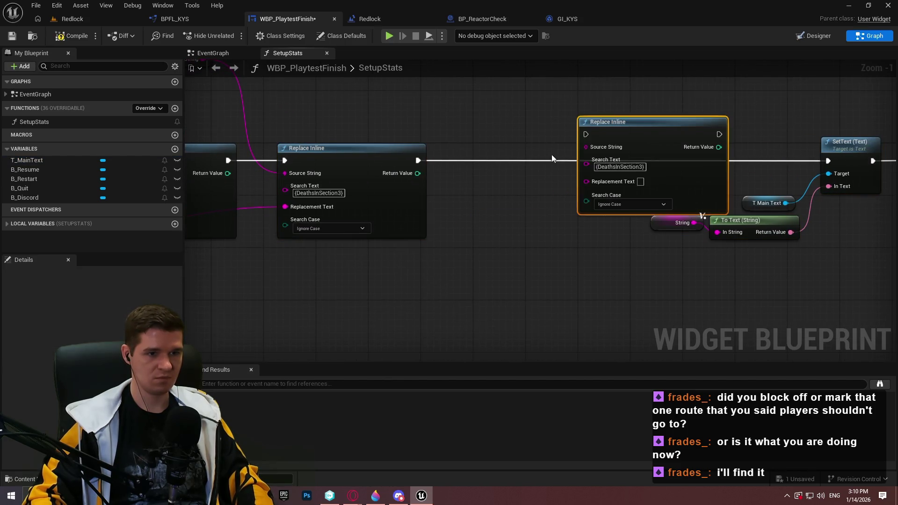
pyautogui.moveTo(586, 134); pyautogui.dragTo(414, 166)
pyautogui.moveTo(605, 122); pyautogui.dragTo(466, 166)
pyautogui.moveTo(413, 160); pyautogui.dragTo(414, 160)
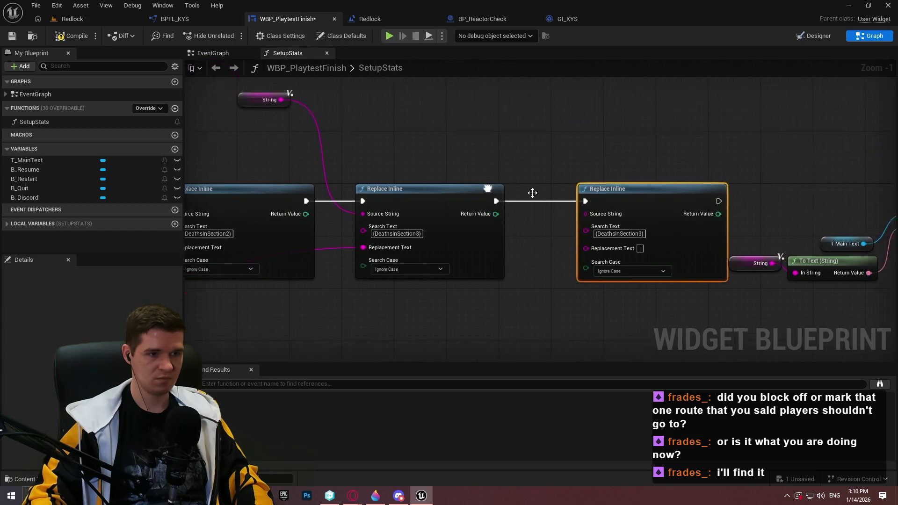
pyautogui.click(317, 112)
pyautogui.hotkey('ctrl', 'c')
pyautogui.hotkey('ctrl', 'v')
pyautogui.moveTo(532, 137); pyautogui.dragTo(618, 209)
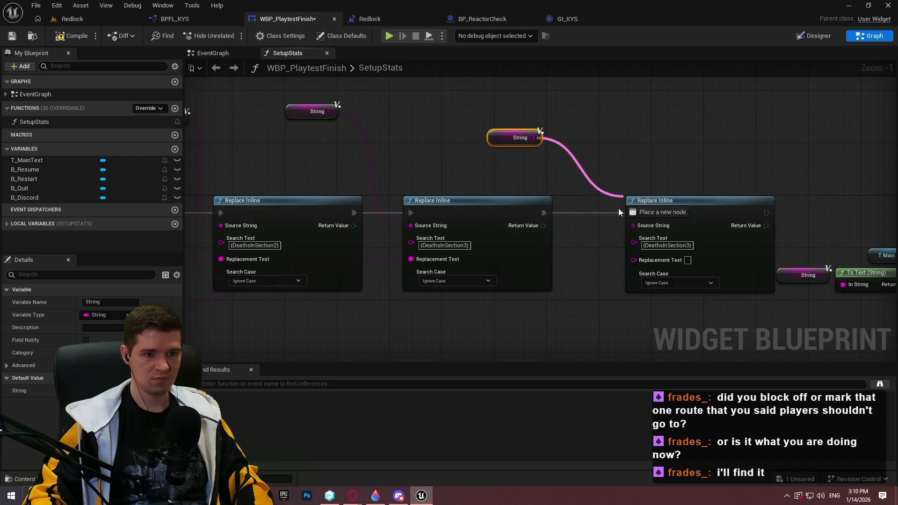
# Step: Set the new Replace Inline's Search Text to {OptionalObjectiveComplete}
pyautogui.hotkey('alt', 'Tab')
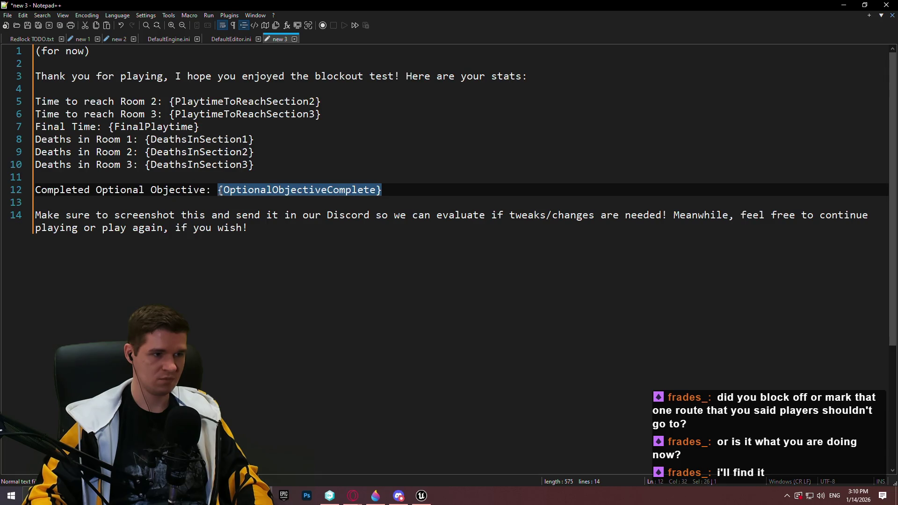
pyautogui.hotkey('ctrl', 'x')
pyautogui.click(852, 5)
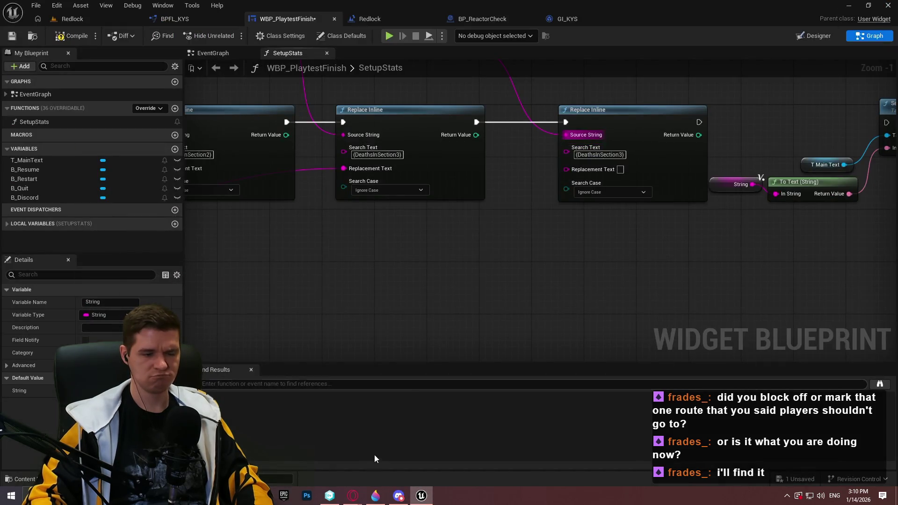
pyautogui.hotkey('alt', 'Tab')
pyautogui.hotkey('ctrl', 'v')
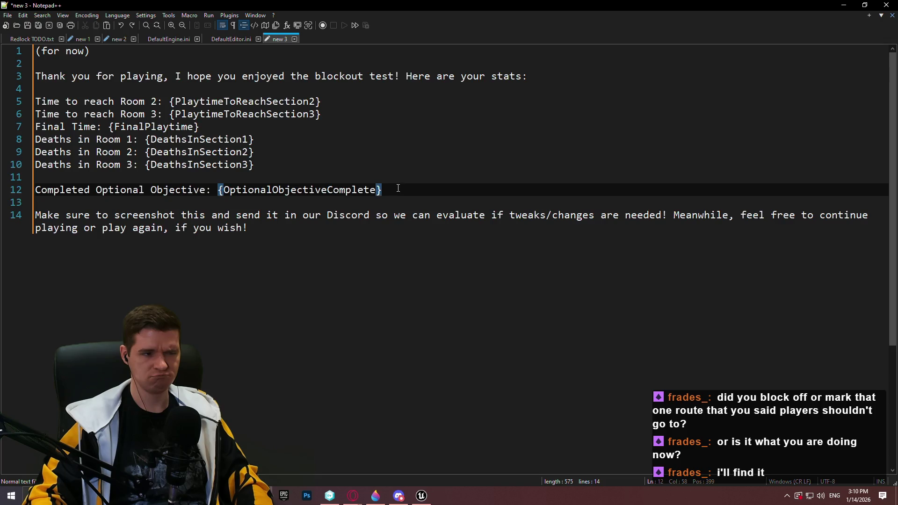
pyautogui.moveTo(398, 188)
pyautogui.mouseDown()
pyautogui.moveTo(36, 190)
pyautogui.moveTo(210, 187)
pyautogui.mouseUp()
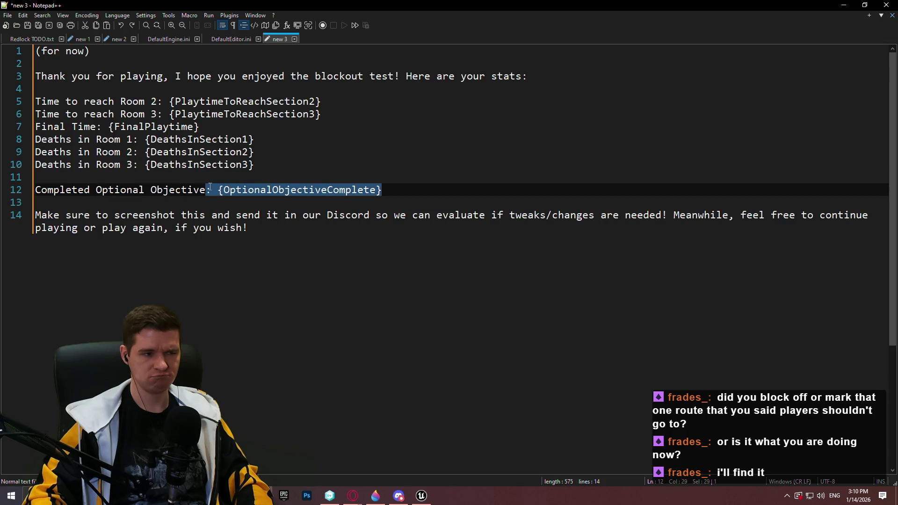
pyautogui.click(840, 6)
pyautogui.hotkey('ctrl', 'v')
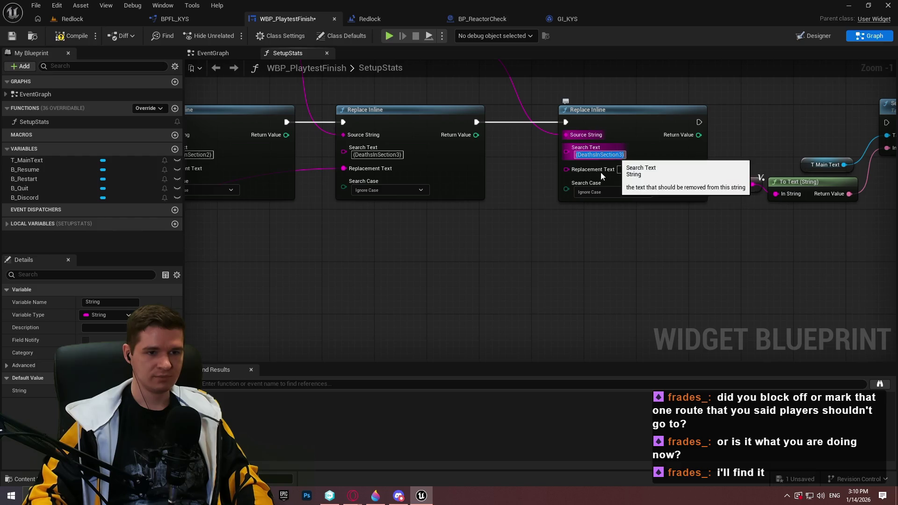
pyautogui.moveTo(566, 168); pyautogui.dragTo(506, 257)
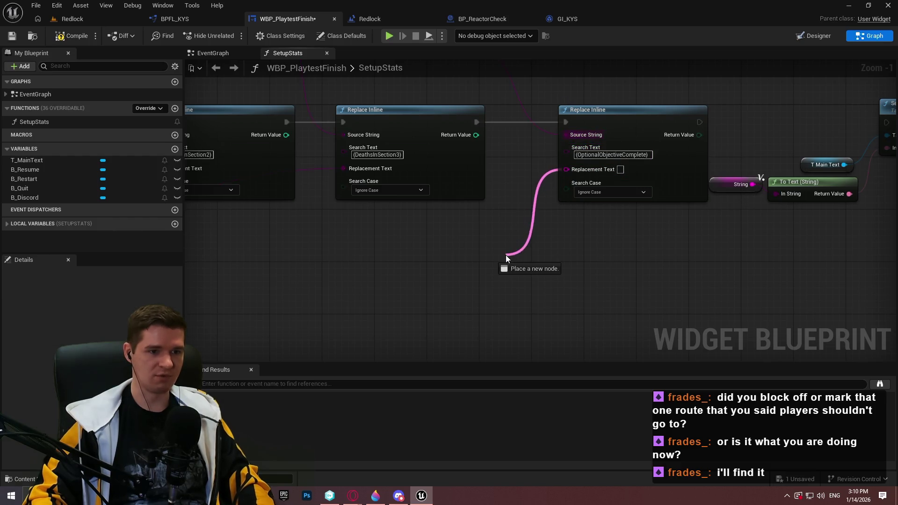
# Step: Replace the generic Get Game Instance node with the project's GI game instance node
pyautogui.rightClick(381, 281)
pyautogui.write('get game')
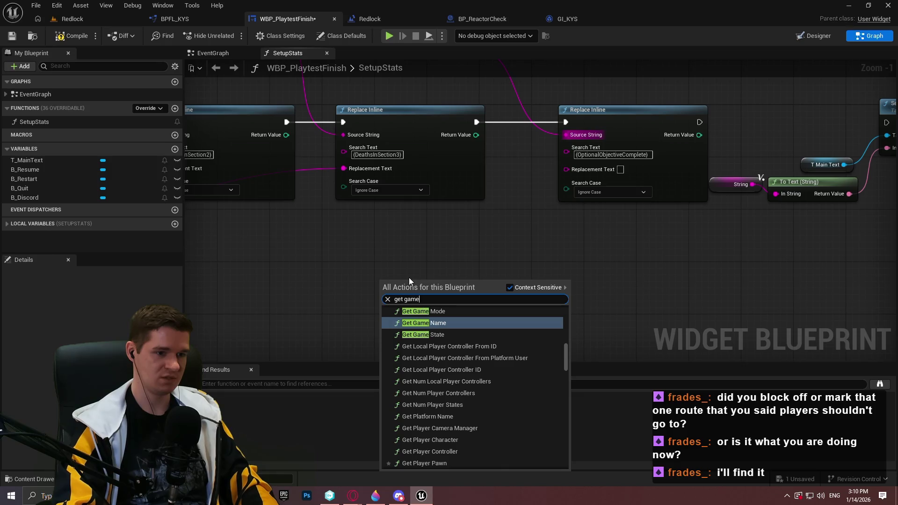
pyautogui.write(' in')
pyautogui.press('Return')
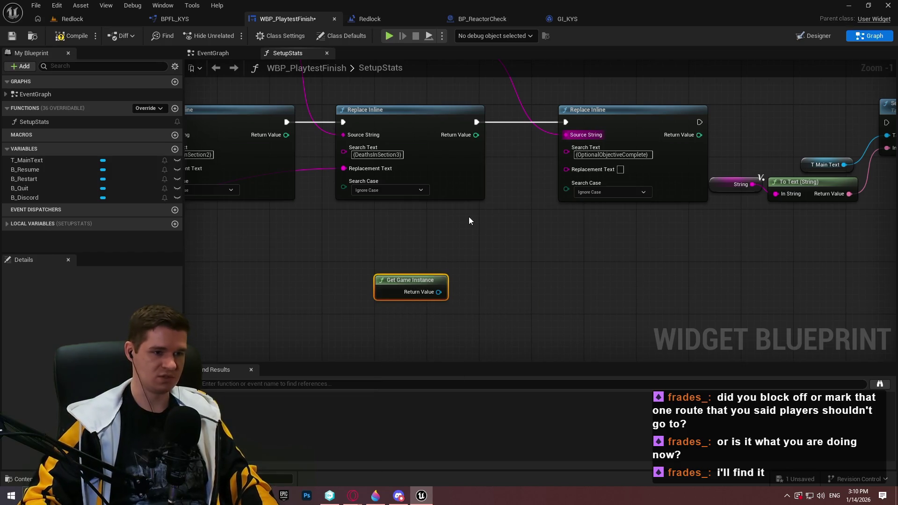
pyautogui.press('Delete')
pyautogui.rightClick(384, 262)
pyautogui.write('game instan')
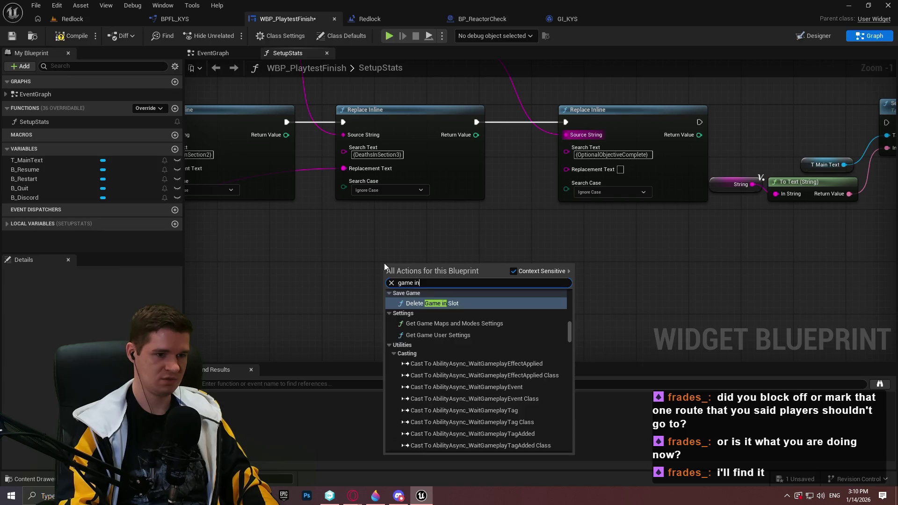
pyautogui.press('Return')
pyautogui.scroll(1, 464, 288)
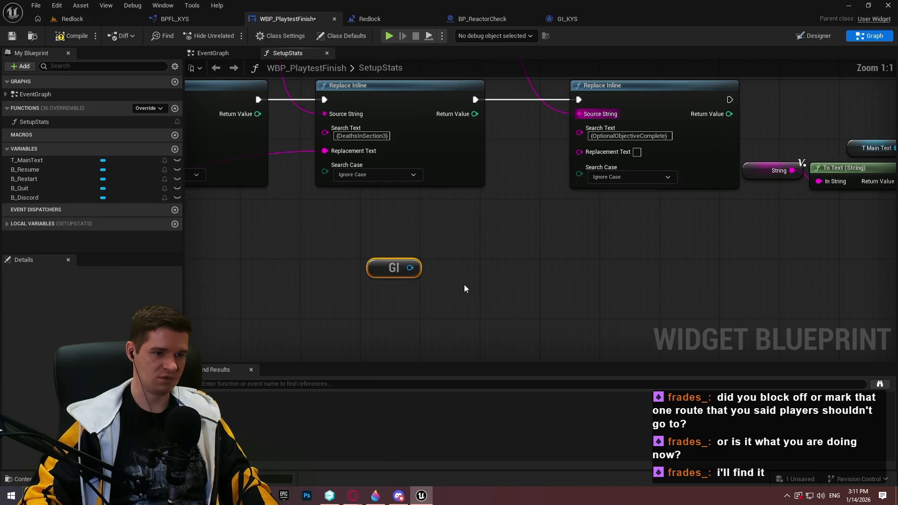
# Step: Search the GI actions and a Select node for a replacement-text source, then cancel
pyautogui.moveTo(486, 269); pyautogui.dragTo(486, 269)
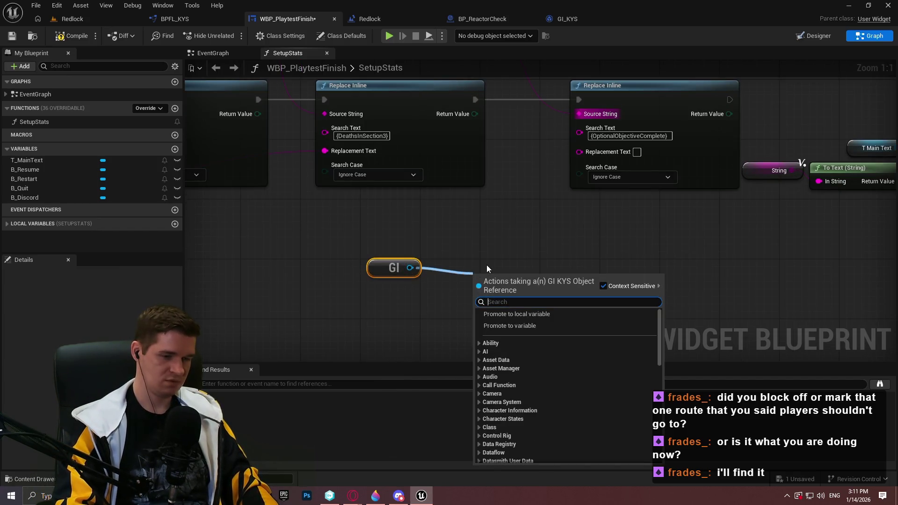
pyautogui.write('optional')
pyautogui.press('Escape')
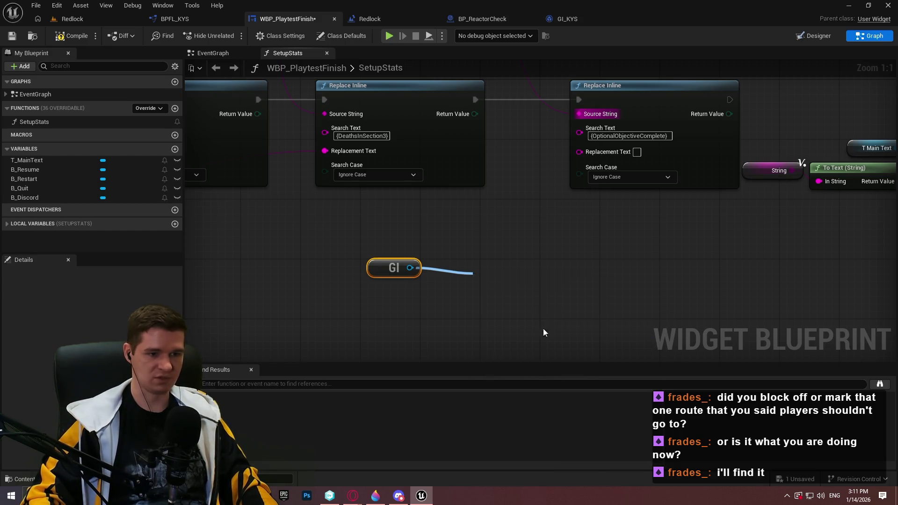
pyautogui.moveTo(580, 152); pyautogui.dragTo(615, 276)
pyautogui.write('select')
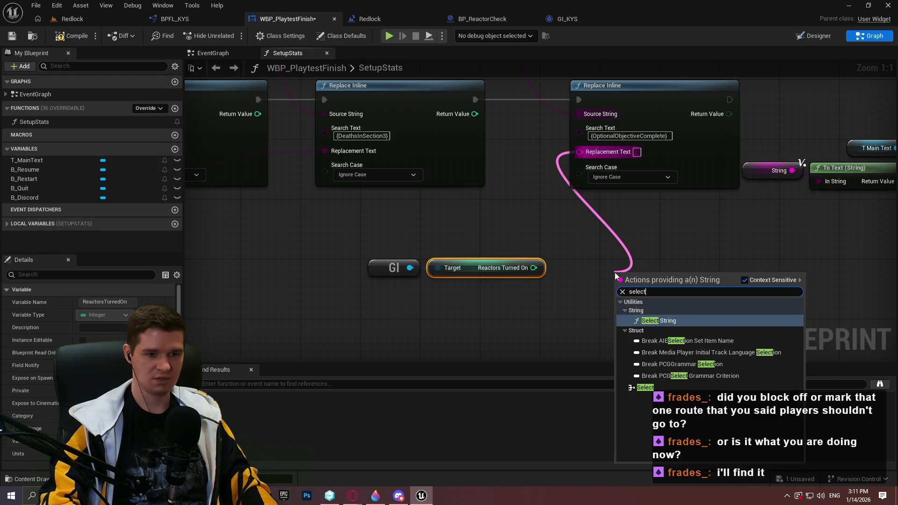
pyautogui.press('Down')
pyautogui.press('Down')
pyautogui.press('Down')
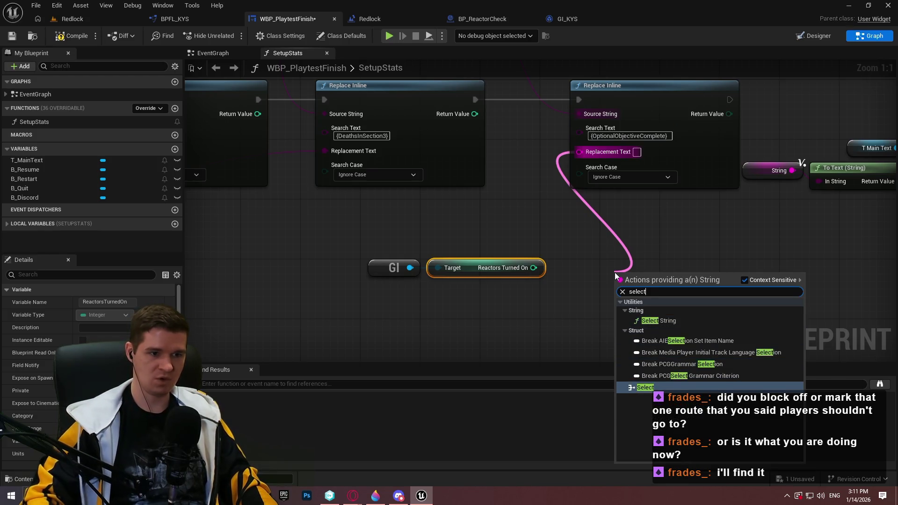
pyautogui.click(539, 298)
# Step: Add a >= 3 check on Reactors Turned On and wire it into Replacement Text
pyautogui.moveTo(534, 268)
pyautogui.mouseDown()
pyautogui.moveTo(577, 281)
pyautogui.moveTo(571, 267)
pyautogui.mouseUp()
pyautogui.write('>')
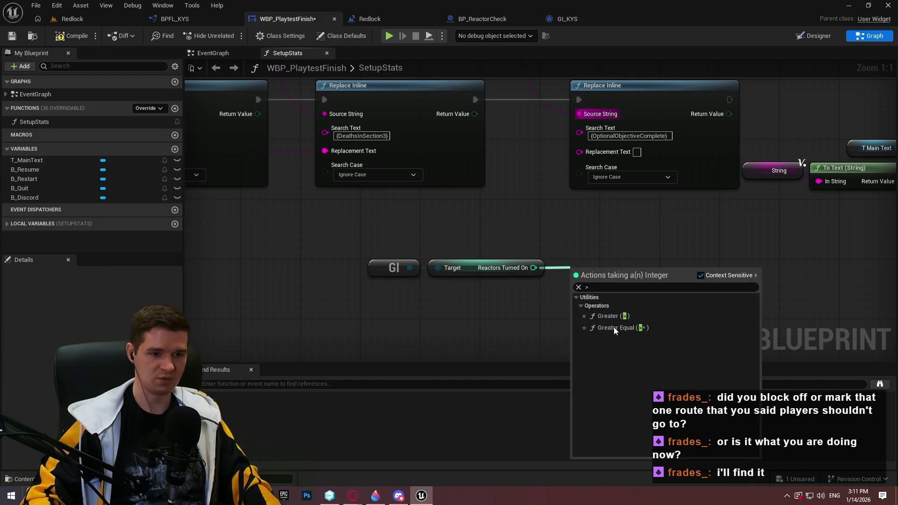
pyautogui.click(614, 326)
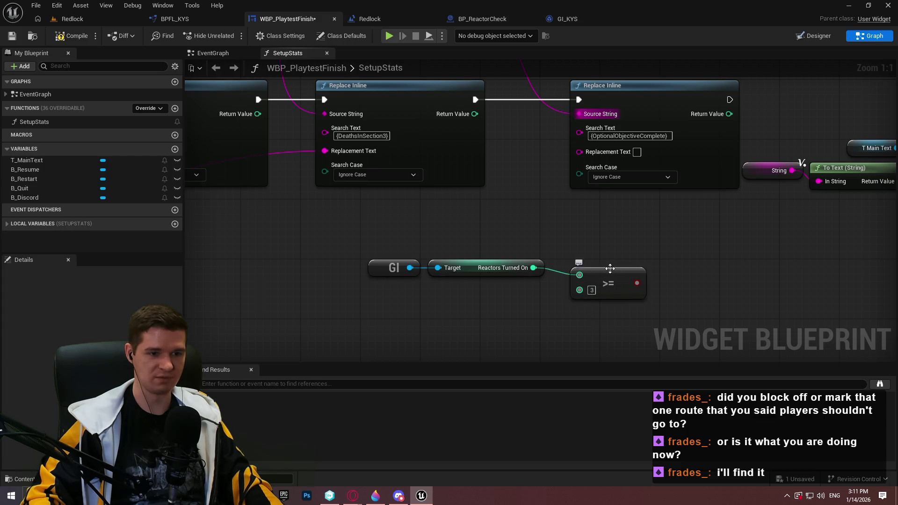
pyautogui.moveTo(610, 268); pyautogui.dragTo(586, 260)
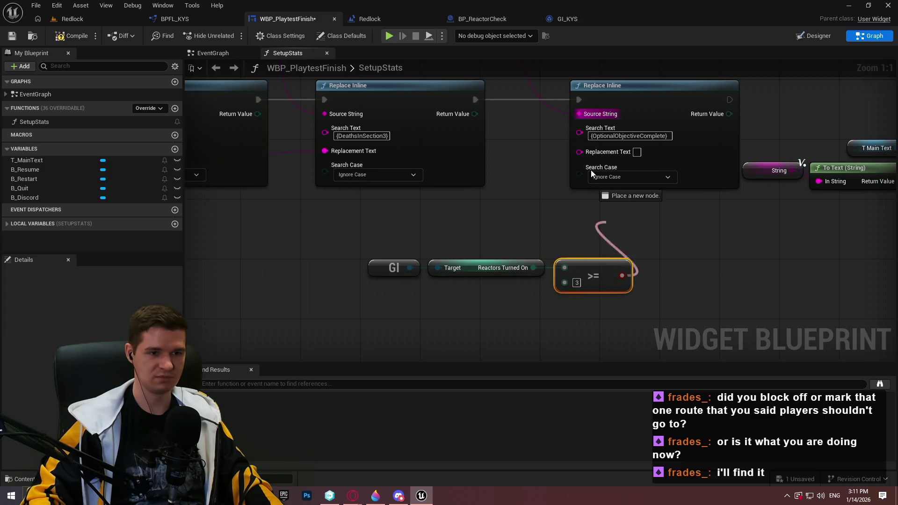
pyautogui.moveTo(579, 151); pyautogui.dragTo(621, 275)
# Step: Tidy the conversion node beside the comparison and return to the Redlock level
pyautogui.moveTo(567, 174)
pyautogui.mouseDown()
pyautogui.moveTo(563, 231)
pyautogui.moveTo(674, 265)
pyautogui.mouseUp()
pyautogui.moveTo(685, 300)
pyautogui.mouseDown()
pyautogui.moveTo(624, 261)
pyautogui.moveTo(509, 255)
pyautogui.mouseUp()
pyautogui.click(682, 258)
pyautogui.scroll(-3, 682, 258)
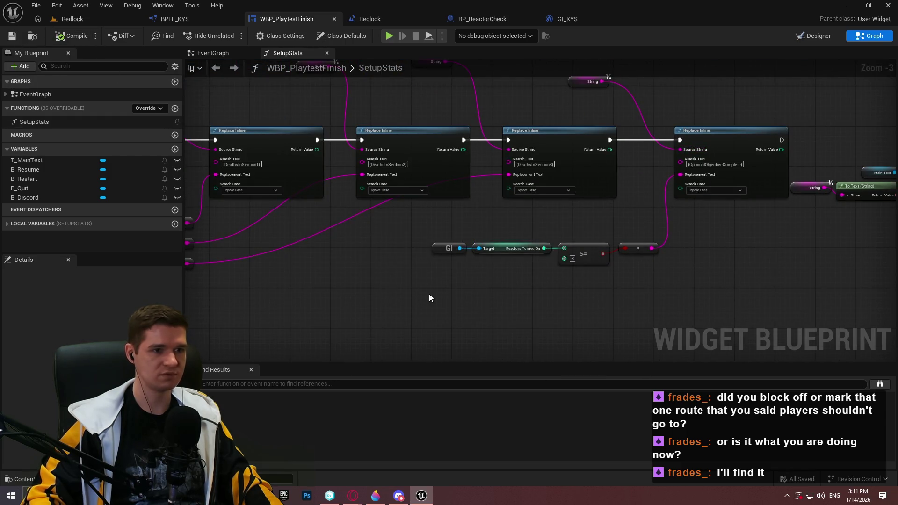
pyautogui.moveTo(276, 157); pyautogui.dragTo(264, 160)
pyautogui.click(93, 21)
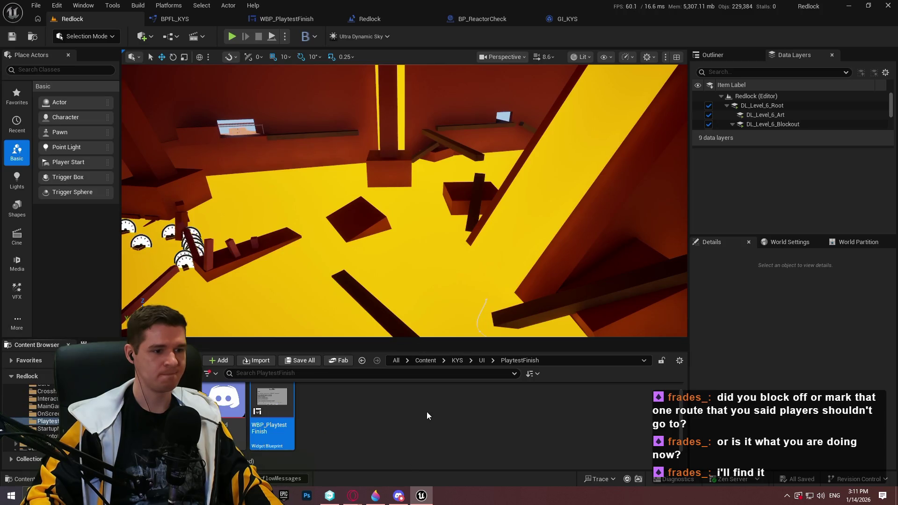
pyautogui.click(420, 445)
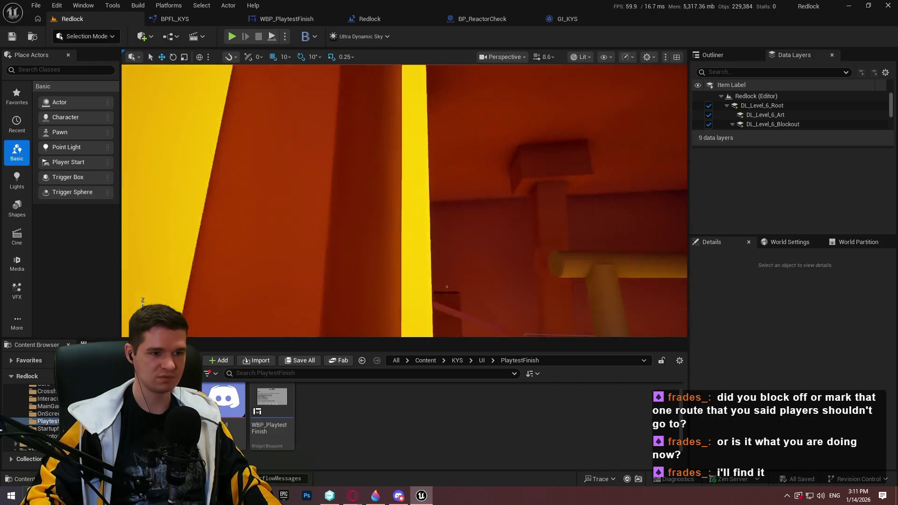
pyautogui.rightClick(364, 248)
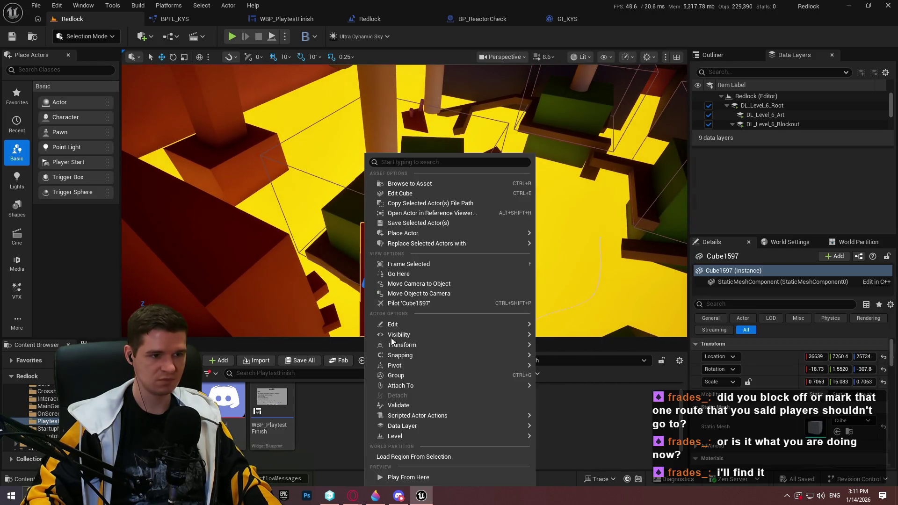
pyautogui.click(419, 482)
pyautogui.hotkey('alt', 'p')
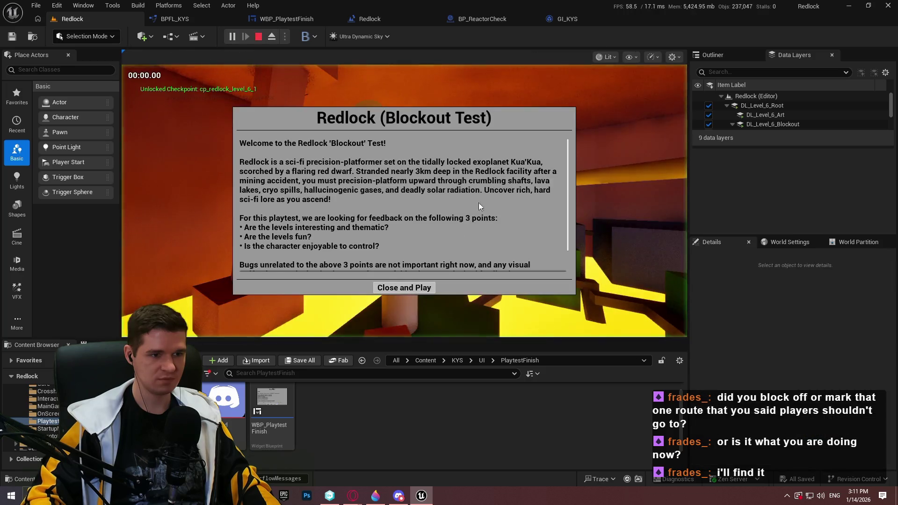
pyautogui.click(409, 289)
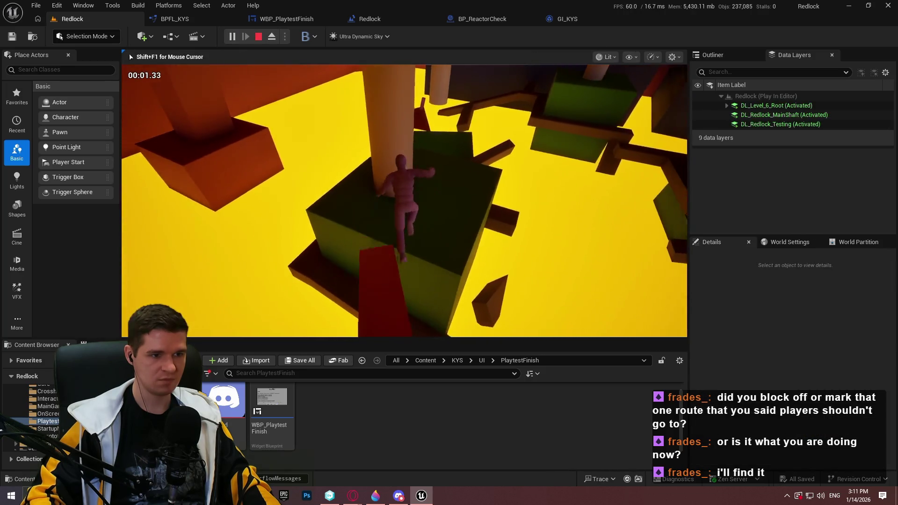
pyautogui.press('w')
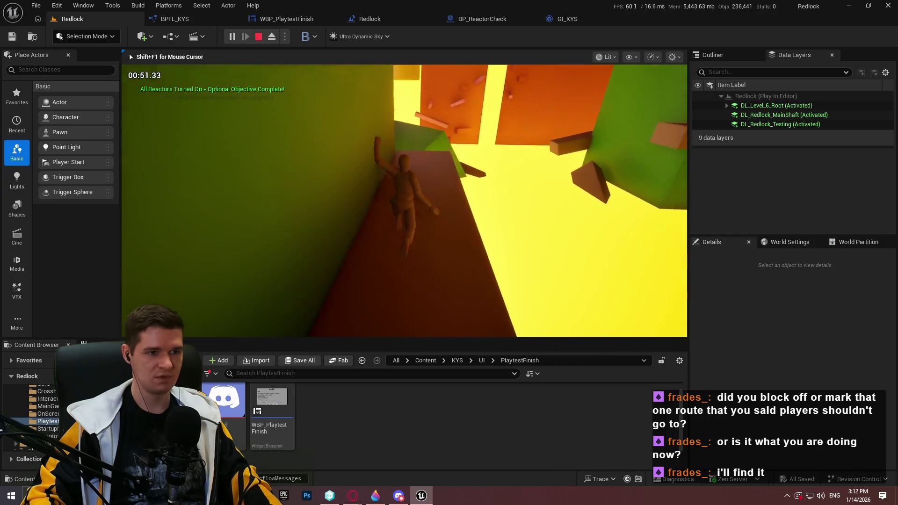
pyautogui.press('Escape')
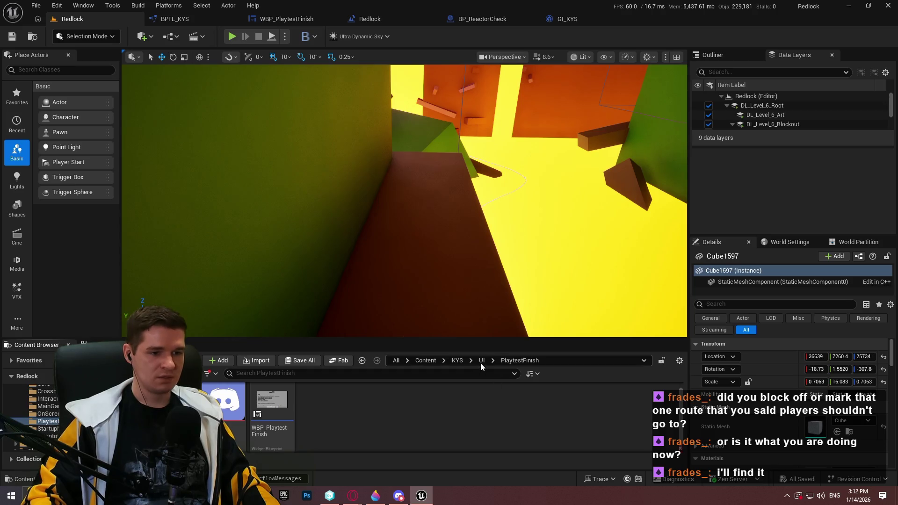
# Step: Create an EscapeMenu folder inside UI and open it
pyautogui.click(481, 364)
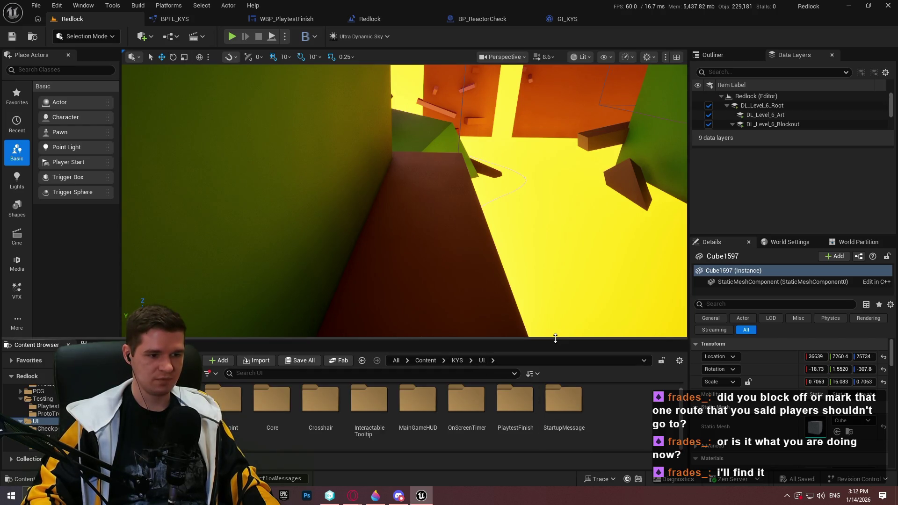
pyautogui.moveTo(555, 337); pyautogui.dragTo(557, 267)
pyautogui.rightClick(619, 349)
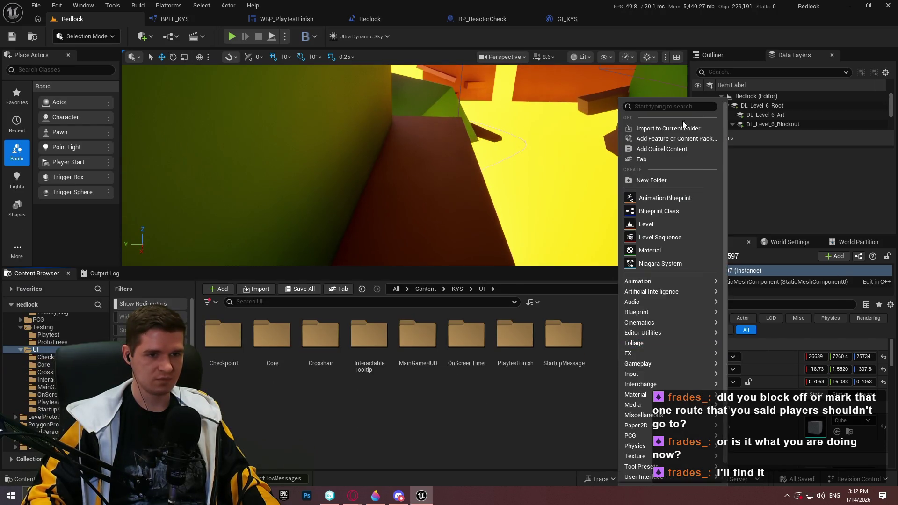
pyautogui.click(664, 181)
pyautogui.write('EscapeMen')
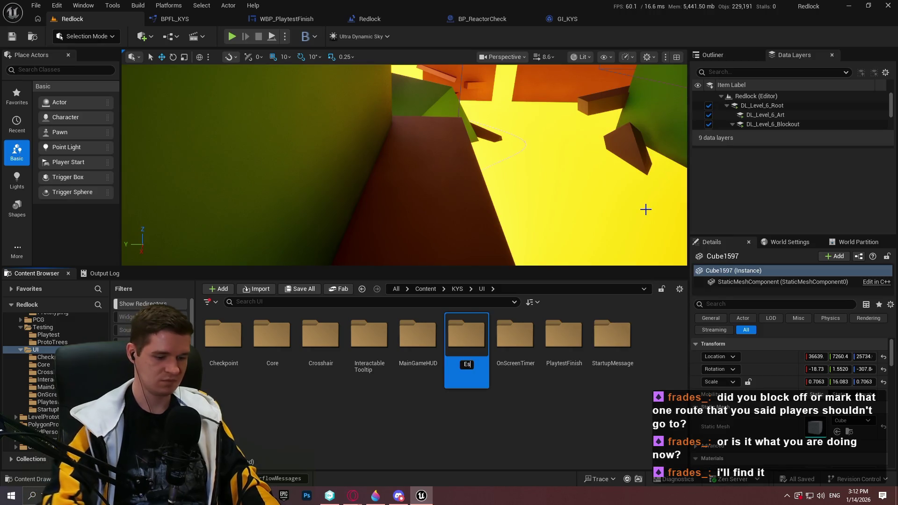
pyautogui.write('u')
pyautogui.press('Return')
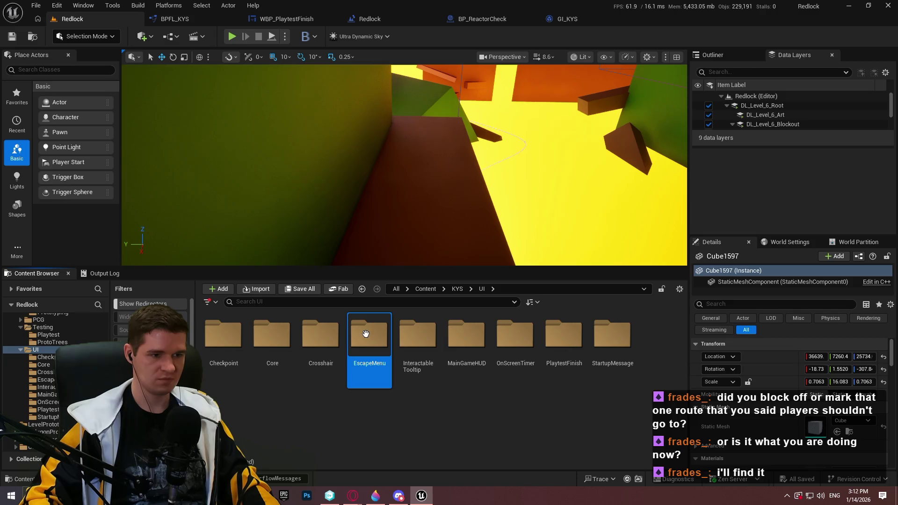
pyautogui.doubleClick(369, 335)
# Step: Create a User Widget blueprint named WBP_EscapeMenu there and open it in the designer
pyautogui.rightClick(352, 358)
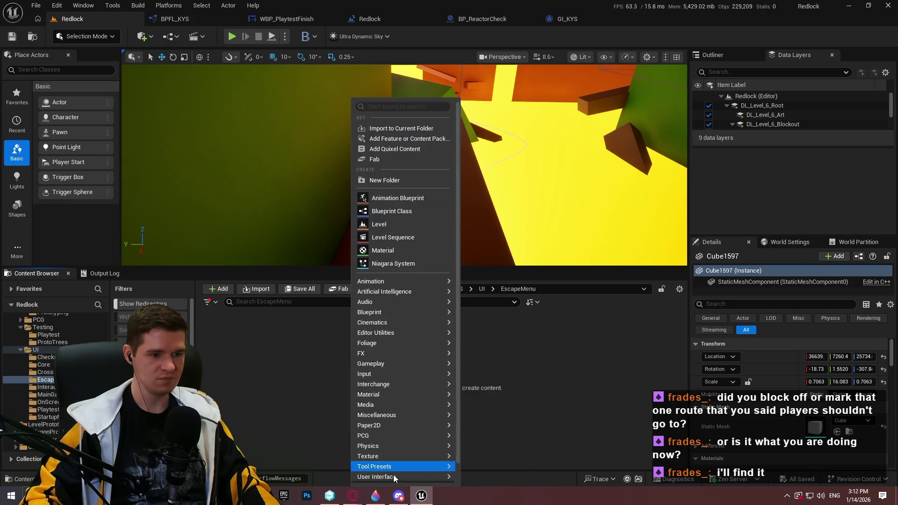
pyautogui.moveTo(418, 477)
pyautogui.click(498, 462)
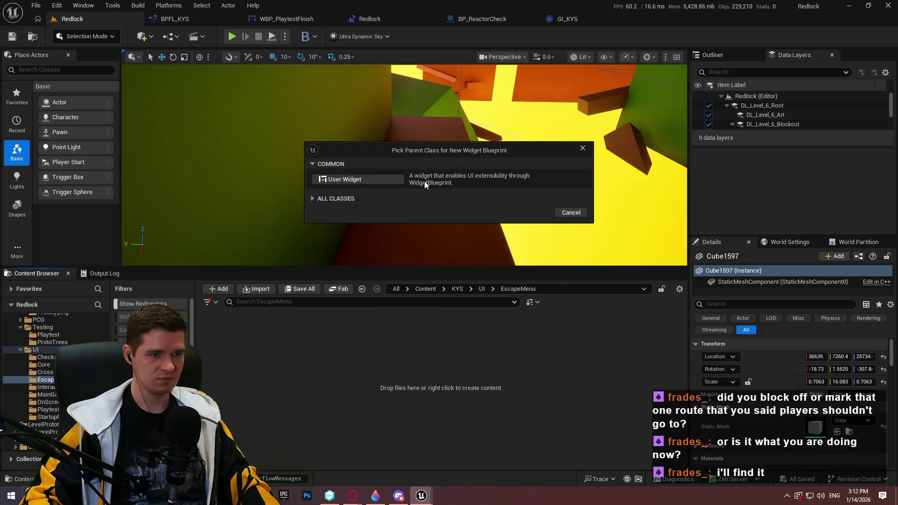
pyautogui.click(336, 183)
pyautogui.write('WBP')
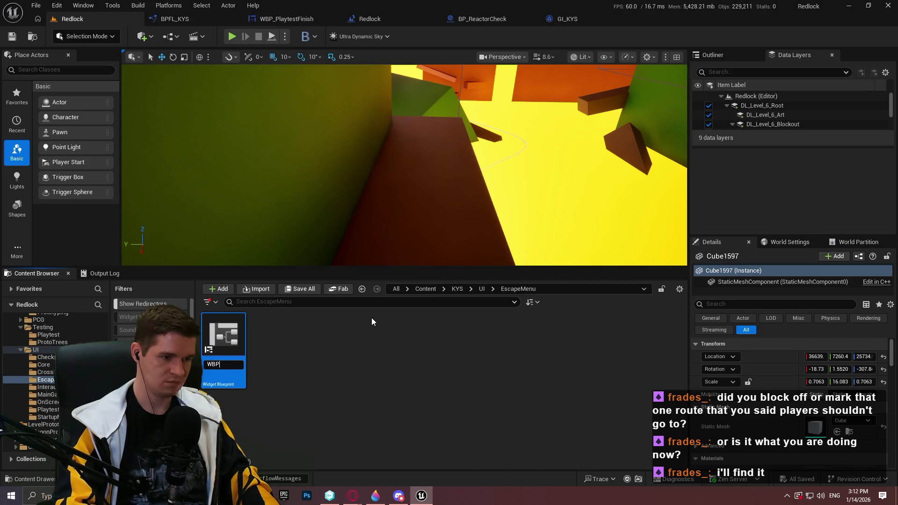
pyautogui.write('_EscapeMenu')
pyautogui.press('Return')
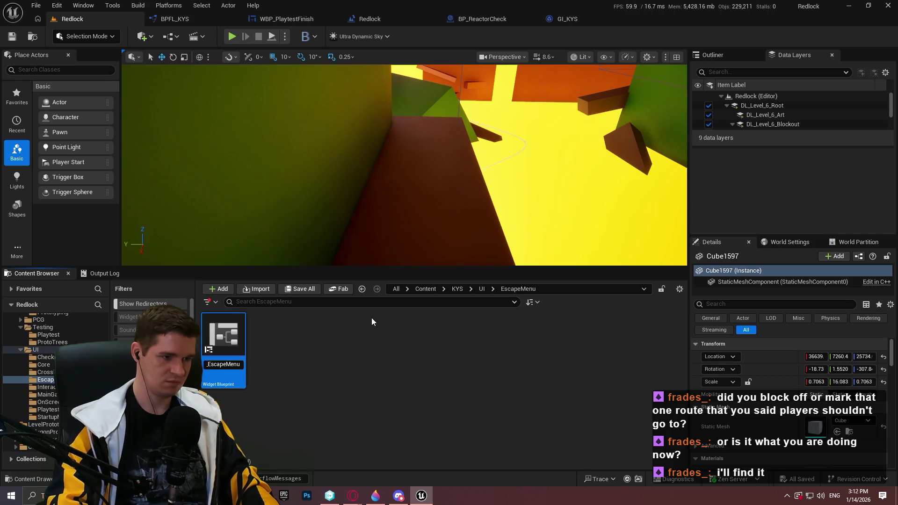
pyautogui.doubleClick(229, 365)
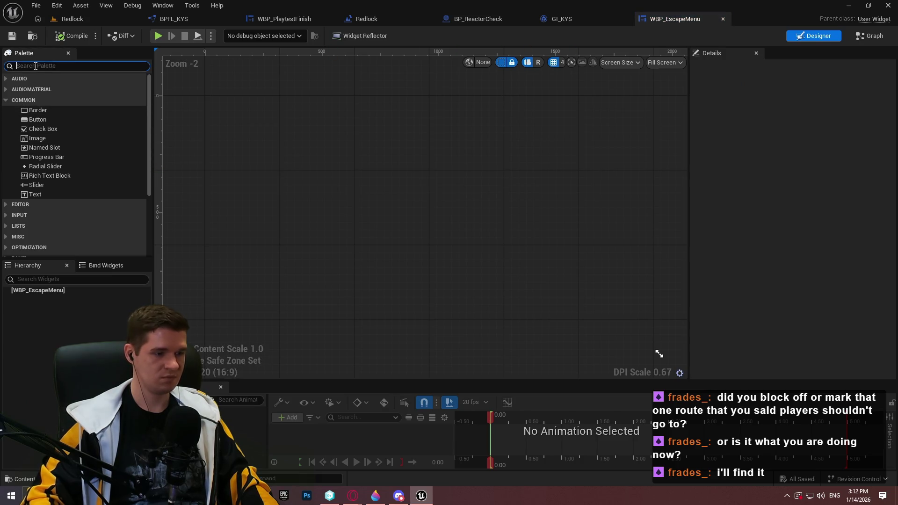
# Step: Add a Canvas Panel as the root with a Size Box inside it
pyautogui.write('size bo')
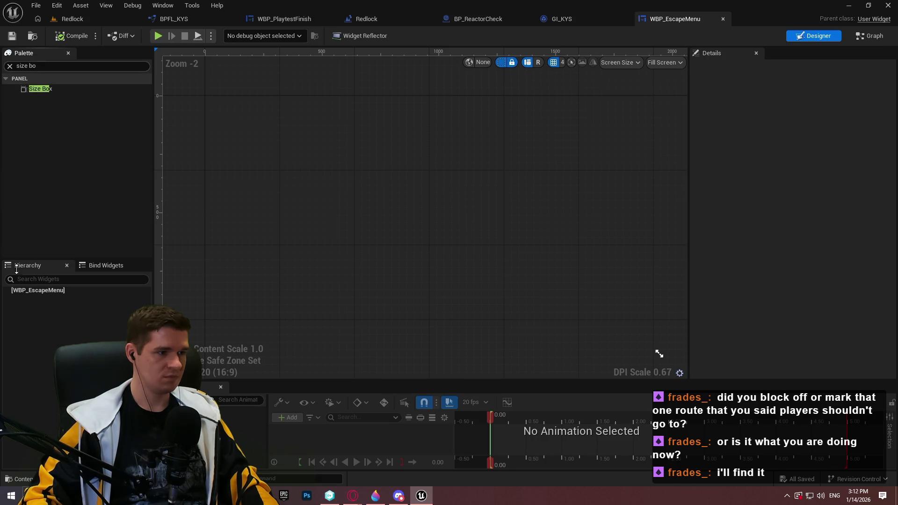
pyautogui.write('canv')
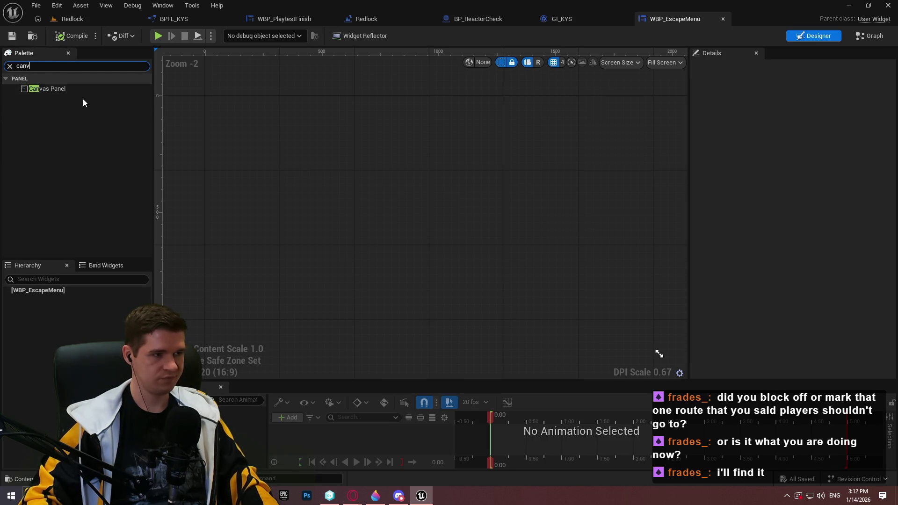
pyautogui.moveTo(47, 88); pyautogui.dragTo(45, 291)
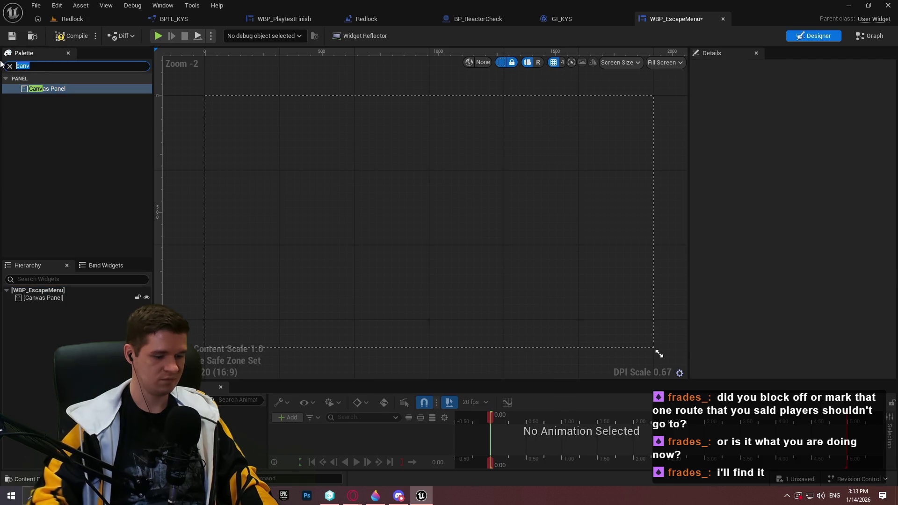
pyautogui.write('size')
pyautogui.moveTo(43, 90); pyautogui.dragTo(27, 293)
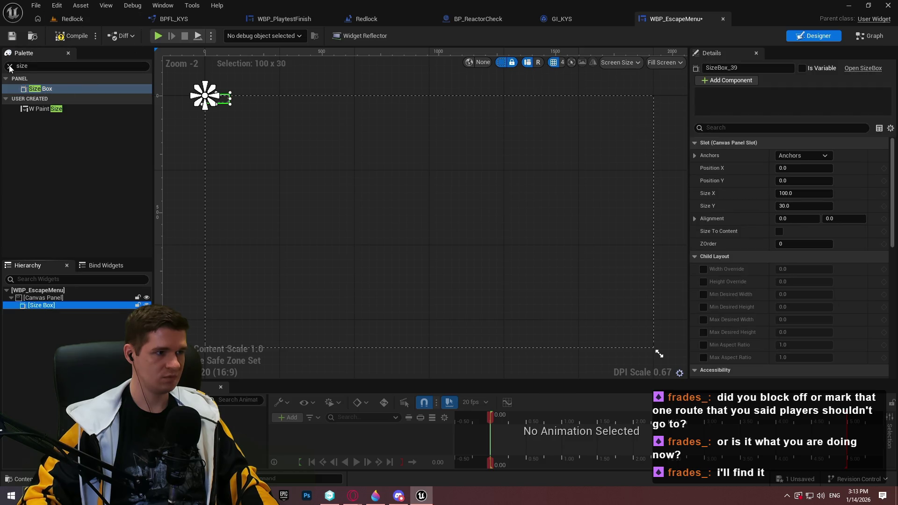
pyautogui.click(9, 67)
# Step: Make the Size Box size to content, centre-anchored, alignment 0.5, position 0,0
pyautogui.click(779, 231)
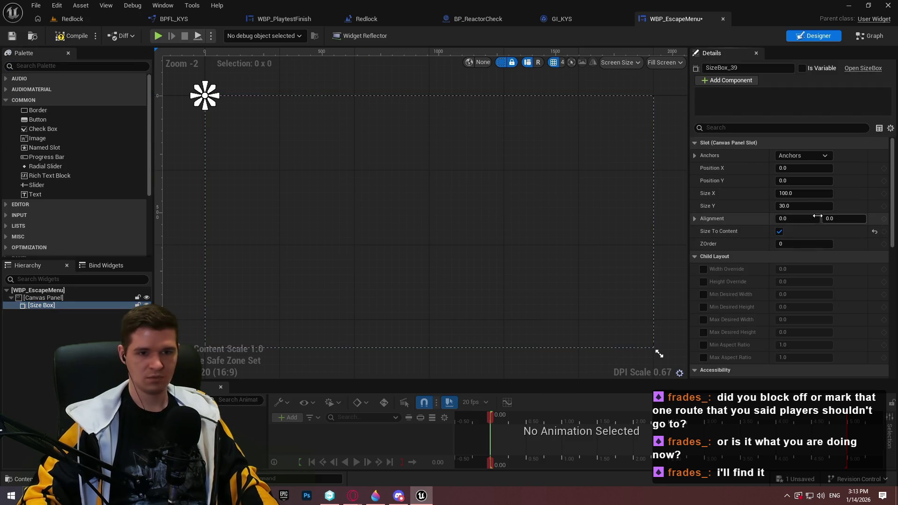
pyautogui.click(815, 155)
pyautogui.click(817, 212)
pyautogui.click(795, 219)
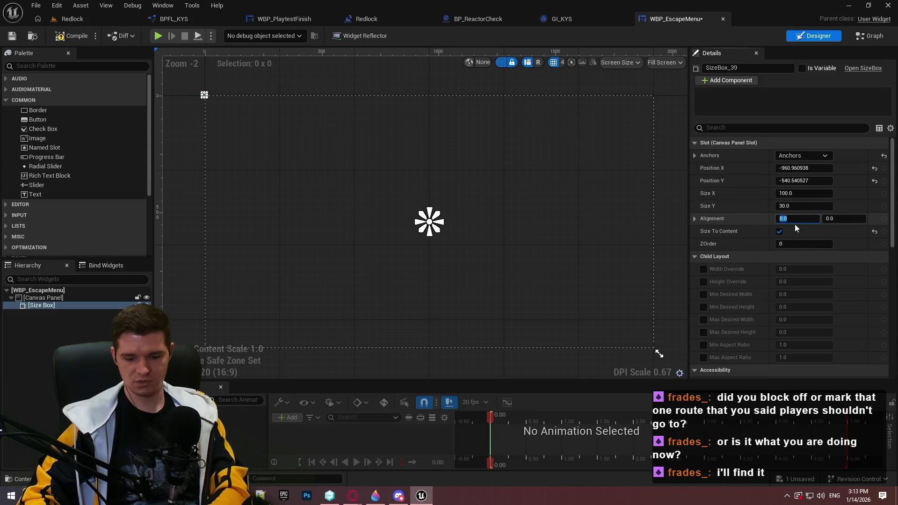
pyautogui.write('0.5')
pyautogui.press('Return')
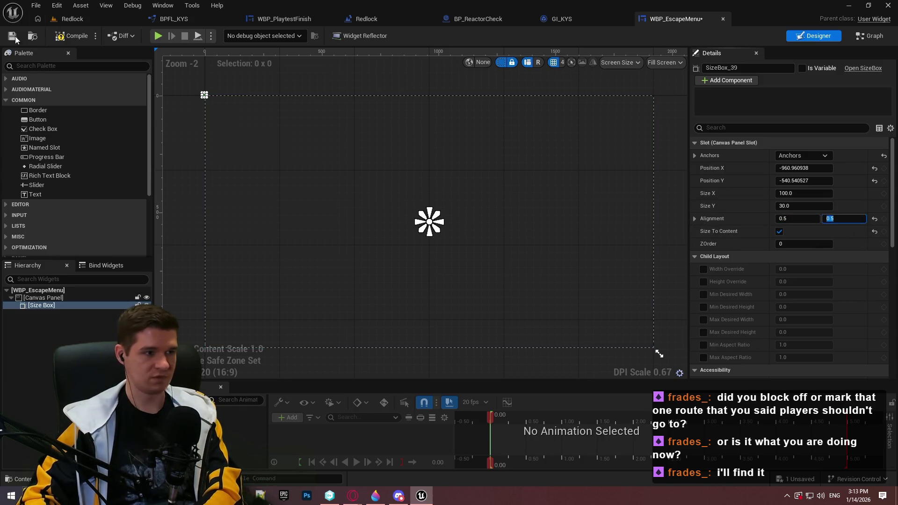
pyautogui.click(803, 168)
pyautogui.write('0')
pyautogui.click(805, 181)
pyautogui.write('0')
pyautogui.press('Return')
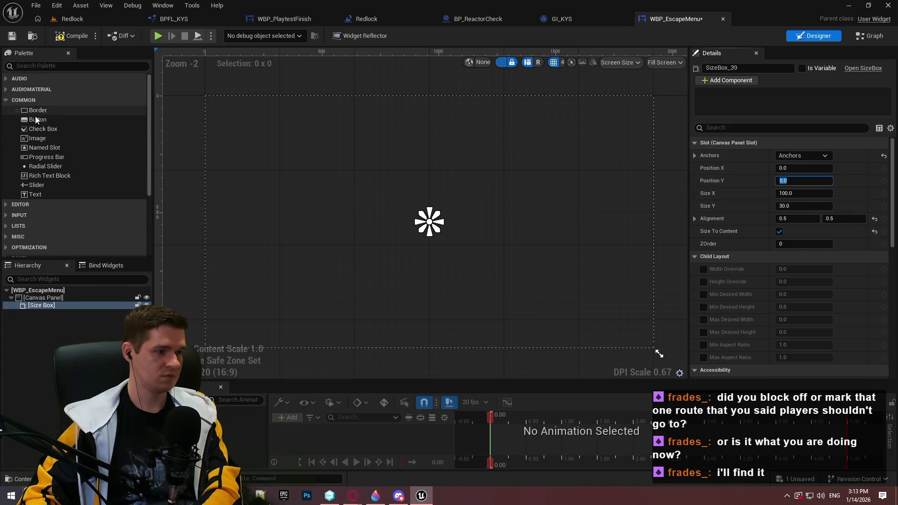
# Step: Nest two Borders in the Size Box and give the inner one 5.0 content padding
pyautogui.moveTo(32, 111); pyautogui.dragTo(34, 304)
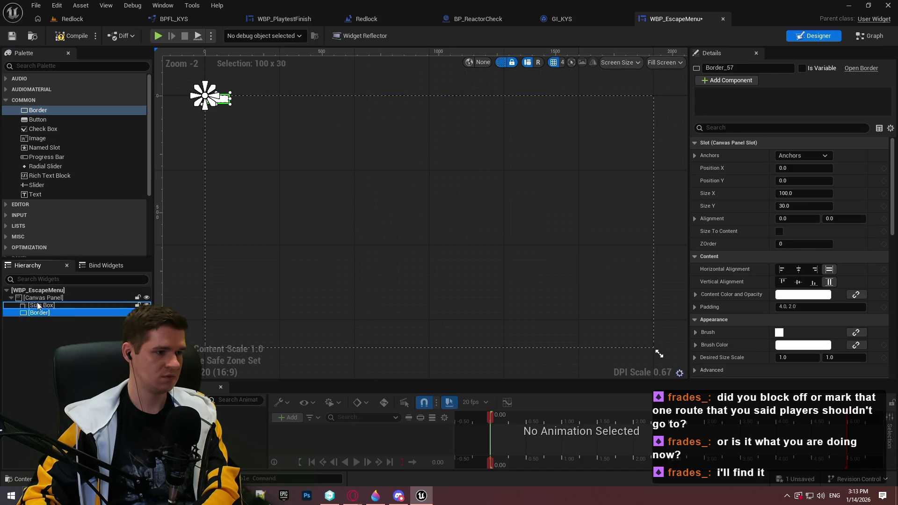
pyautogui.moveTo(32, 313); pyautogui.dragTo(35, 314)
pyautogui.click(809, 155)
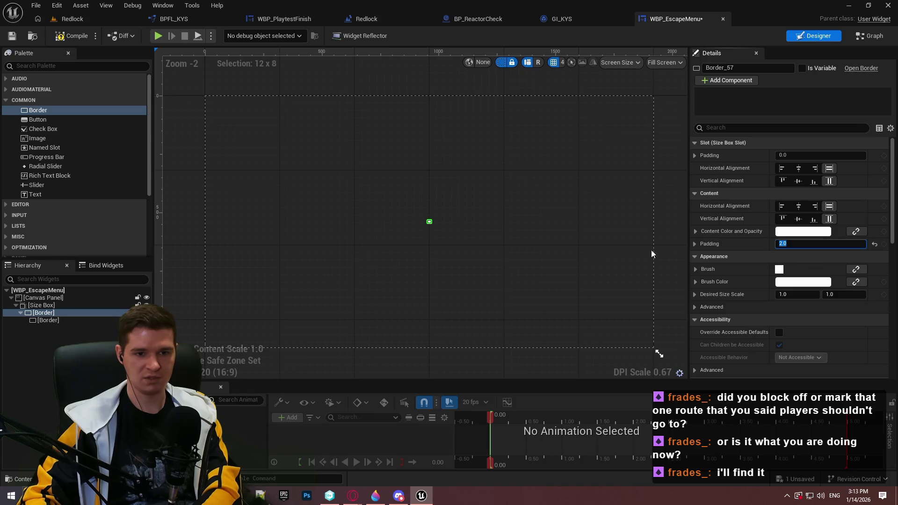
pyautogui.click(55, 321)
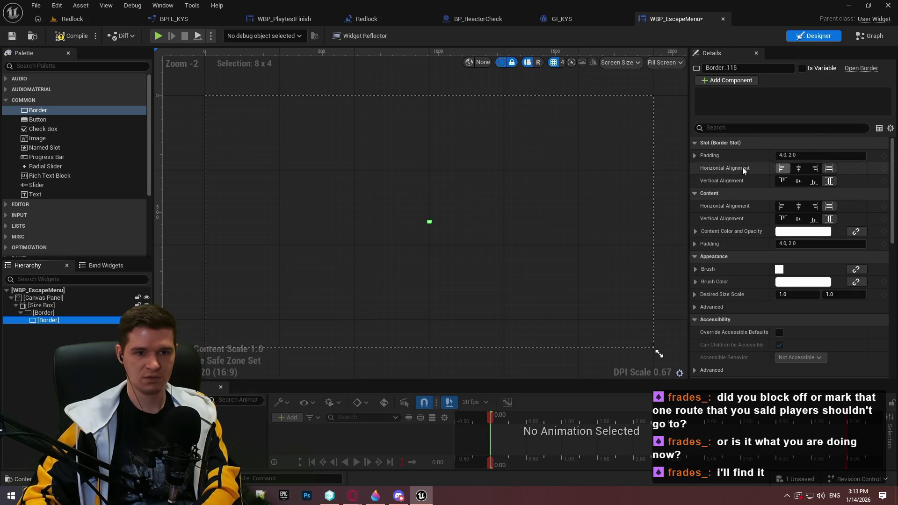
pyautogui.click(809, 244)
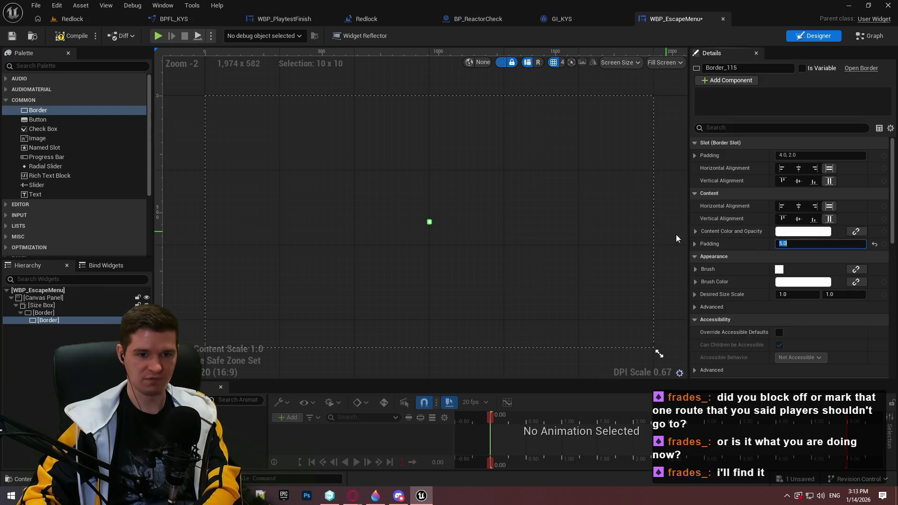
pyautogui.write('5')
pyautogui.press('Return')
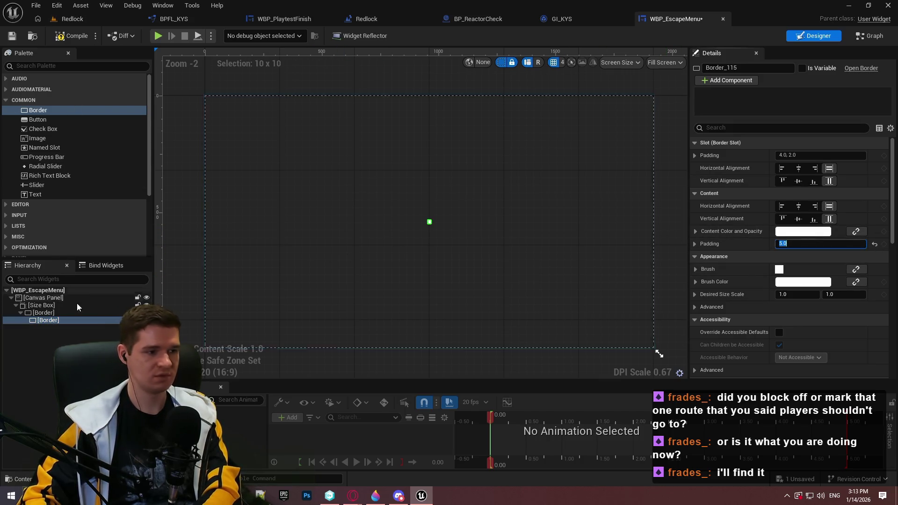
# Step: Set the outer border's brush colour to black
pyautogui.click(44, 313)
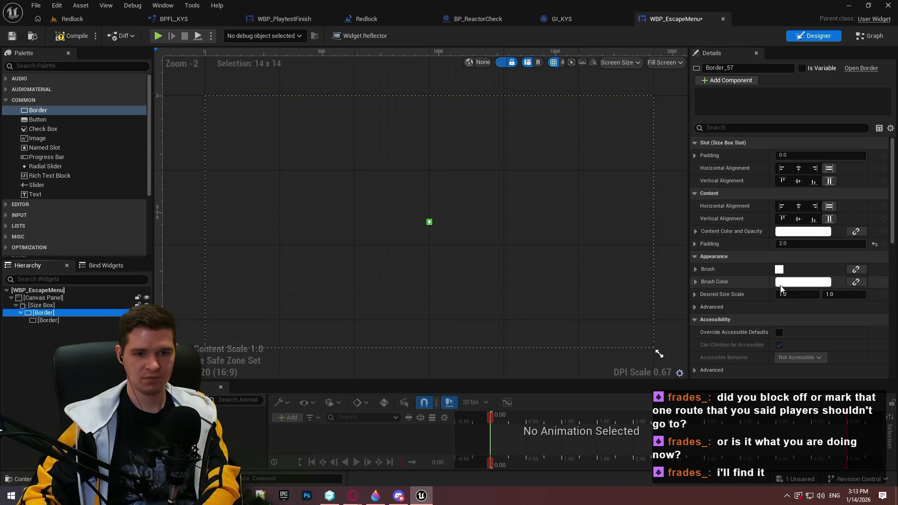
pyautogui.click(795, 282)
pyautogui.moveTo(705, 318); pyautogui.dragTo(706, 418)
pyautogui.click(705, 429)
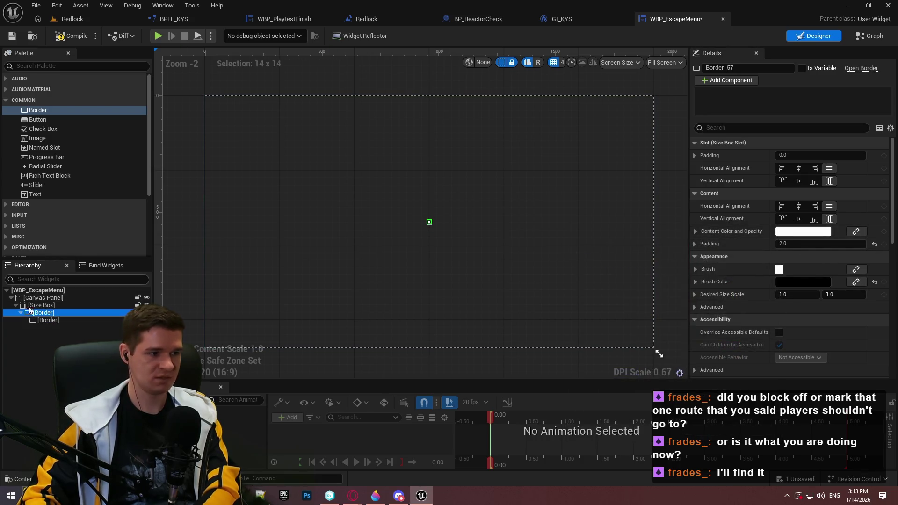
# Step: Compare with WBP_PlaytestFinish's border settings, then compile and save WBP_EscapeMenu
pyautogui.click(48, 320)
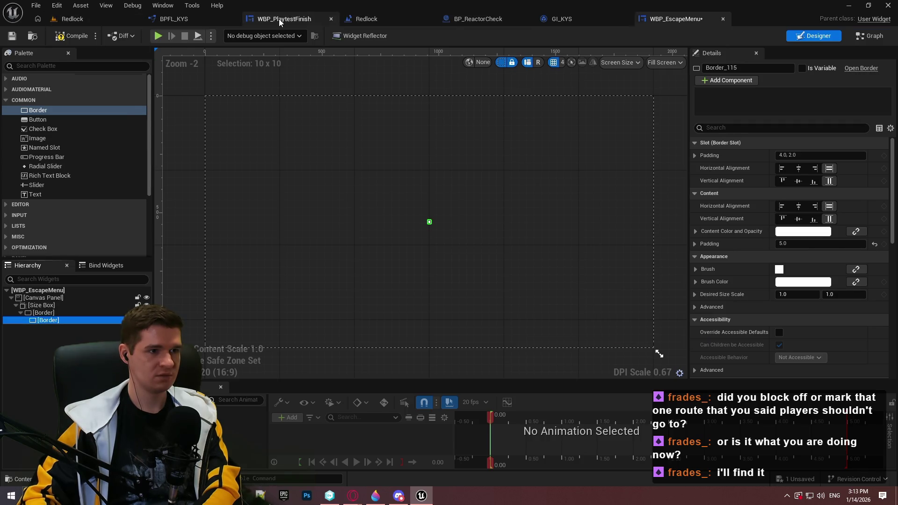
pyautogui.click(279, 18)
pyautogui.click(797, 40)
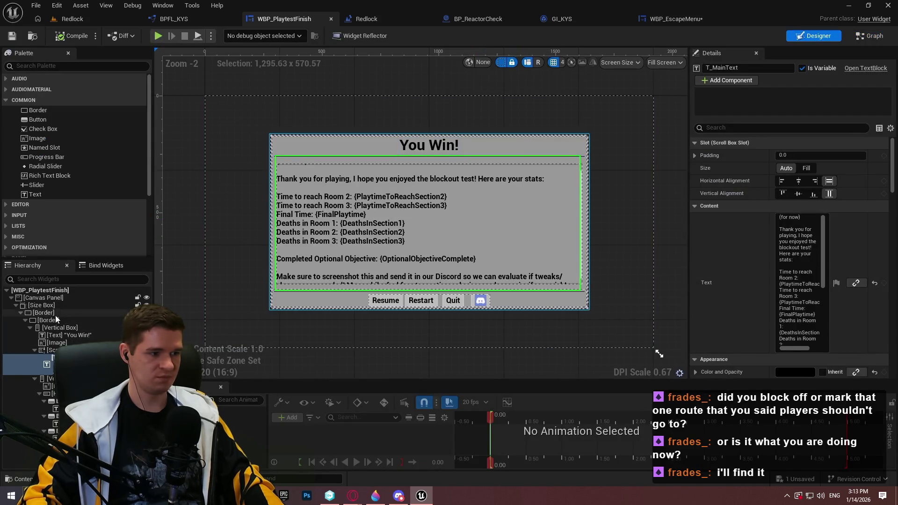
pyautogui.click(586, 304)
pyautogui.click(676, 19)
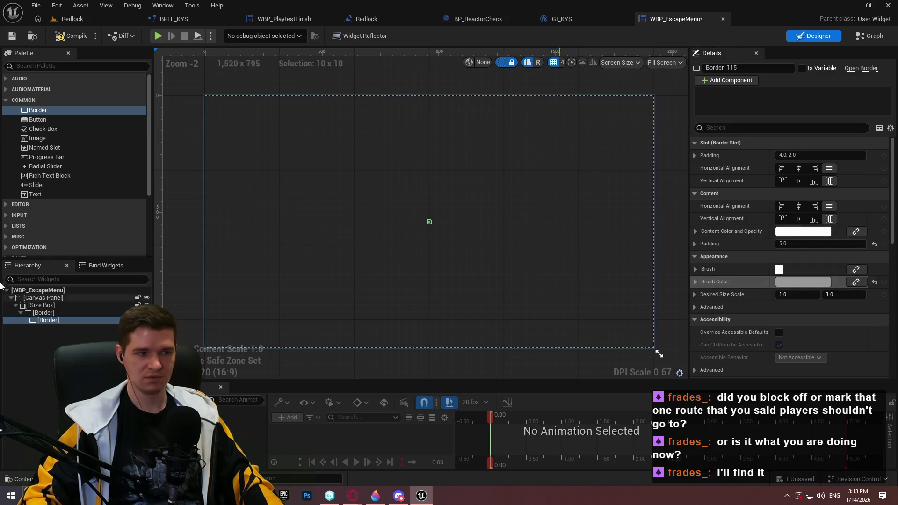
pyautogui.click(182, 108)
pyautogui.click(74, 40)
pyautogui.click(16, 37)
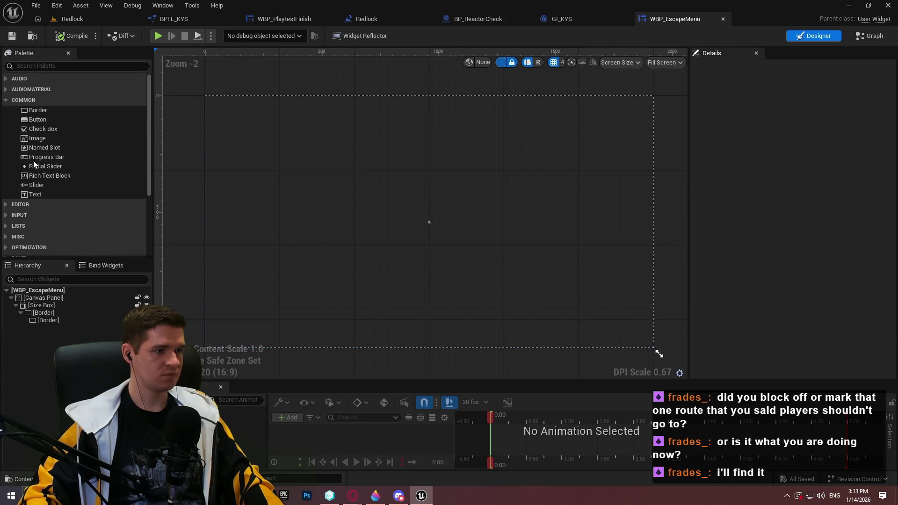
# Step: Add a Text in the inner border, wrap it in a Vertical Box, and add an Image below
pyautogui.moveTo(49, 334); pyautogui.dragTo(51, 321)
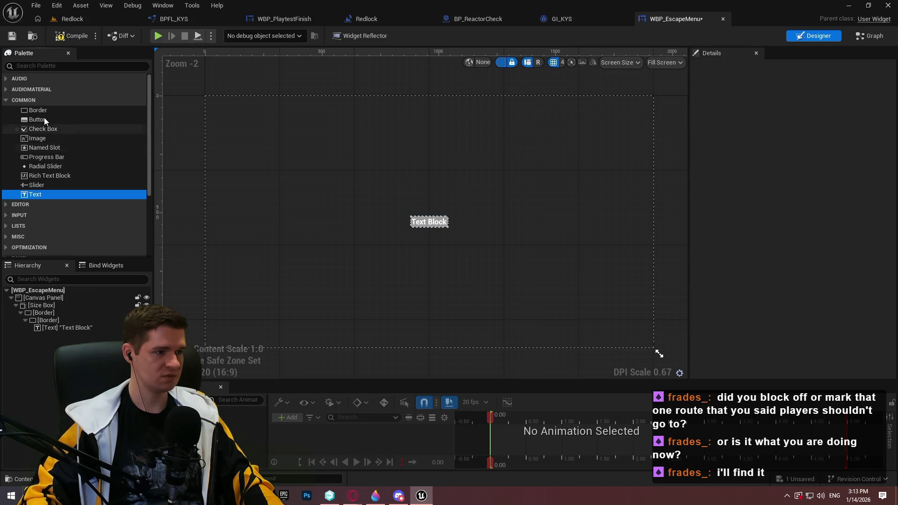
pyautogui.rightClick(50, 330)
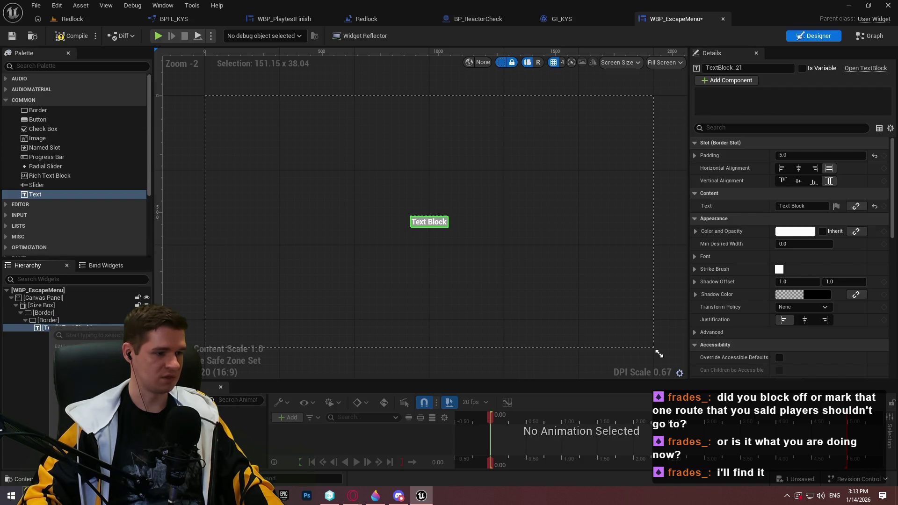
pyautogui.moveTo(229, 429)
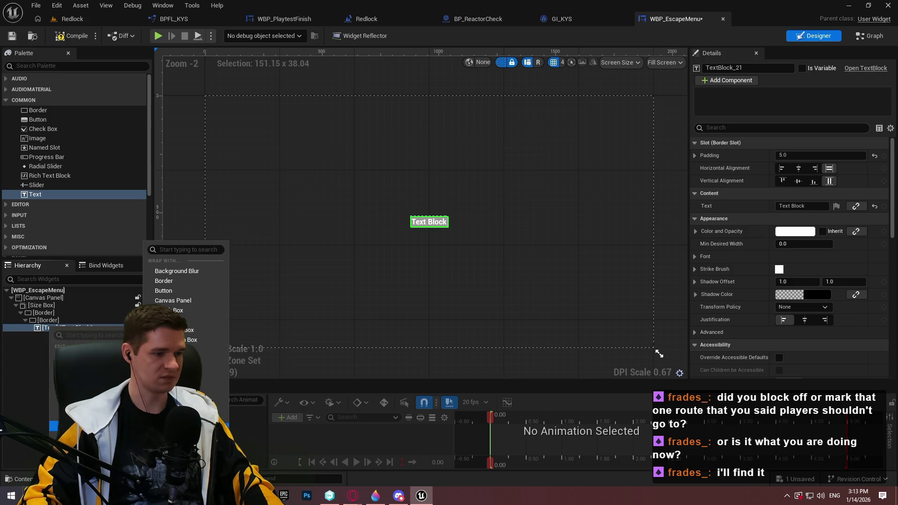
pyautogui.click(168, 369)
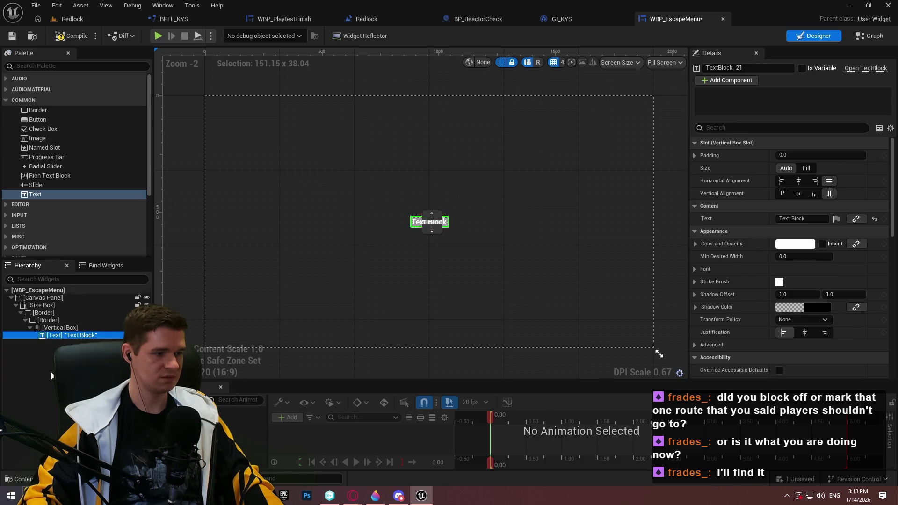
pyautogui.moveTo(38, 138); pyautogui.dragTo(57, 346)
# Step: Change the text to 'Game Paused' and colour it black
pyautogui.click(70, 335)
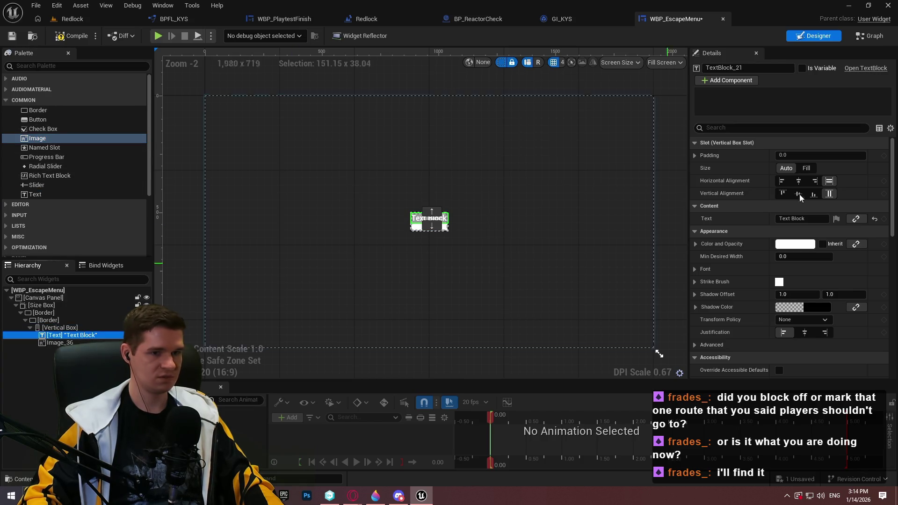
pyautogui.scroll(5, 434, 213)
pyautogui.hotkey('ctrl', 'a')
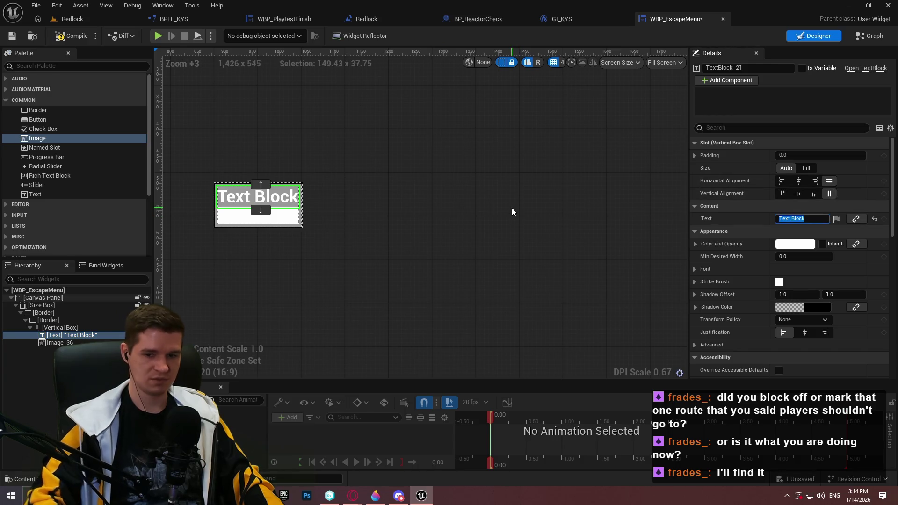
pyautogui.press('BackSpace')
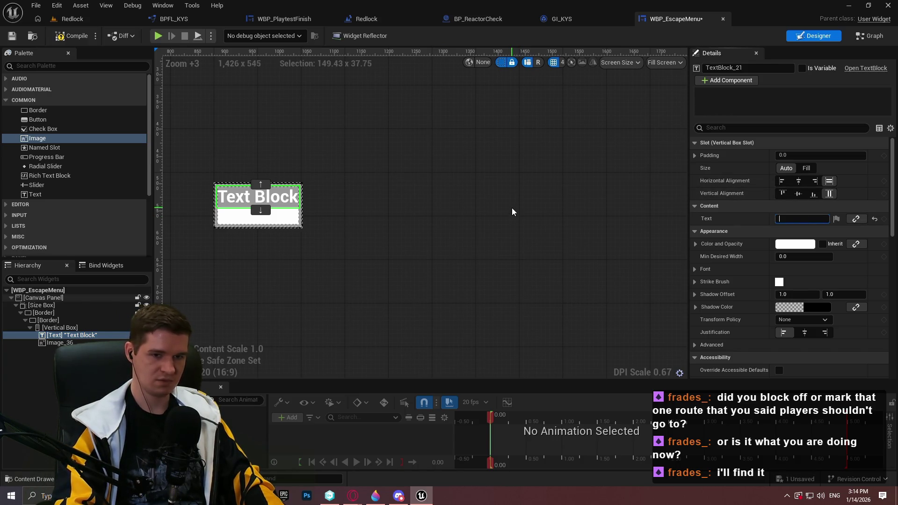
pyautogui.write('Game Paused')
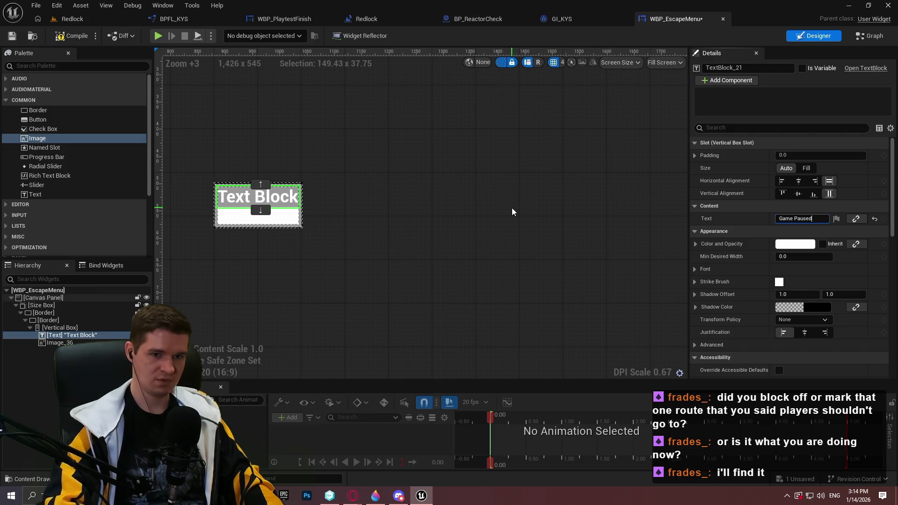
pyautogui.press('Return')
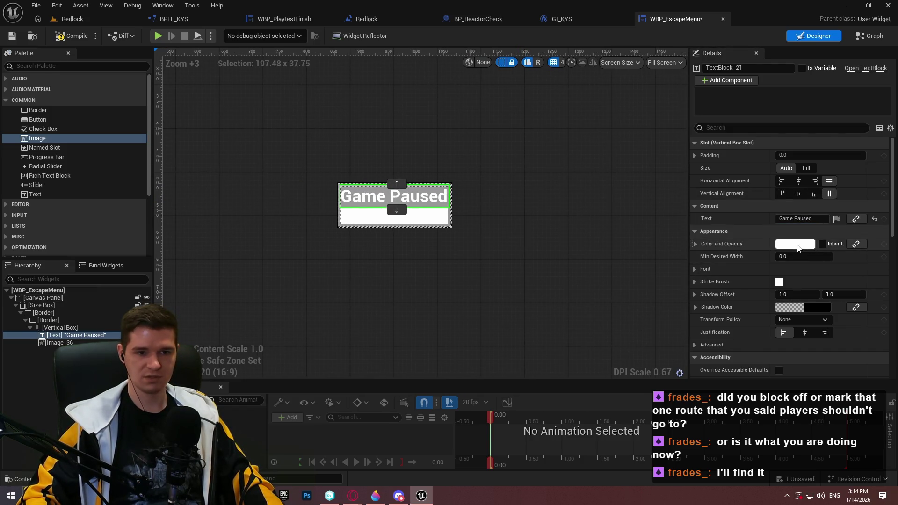
pyautogui.click(797, 248)
pyautogui.click(624, 407)
pyautogui.click(720, 430)
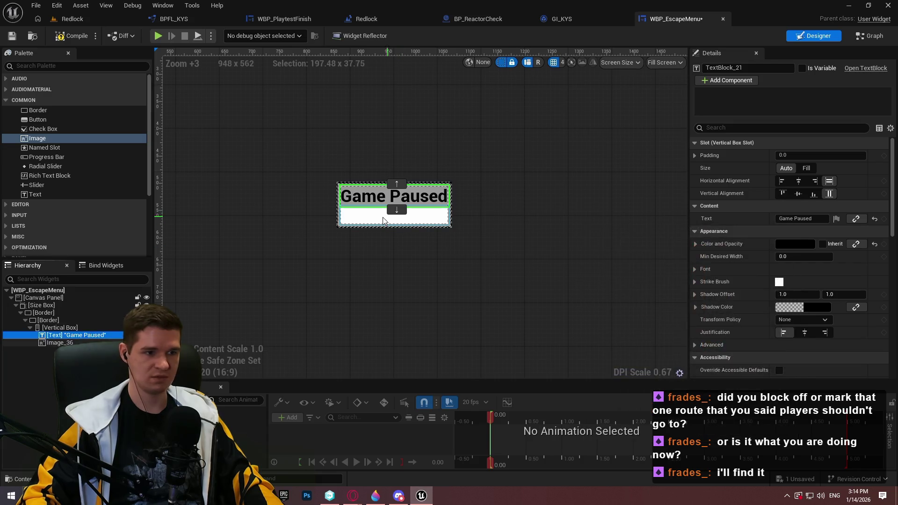
# Step: Give the image 10.0 padding on all sides and a black colour
pyautogui.press('Down')
pyautogui.click(694, 156)
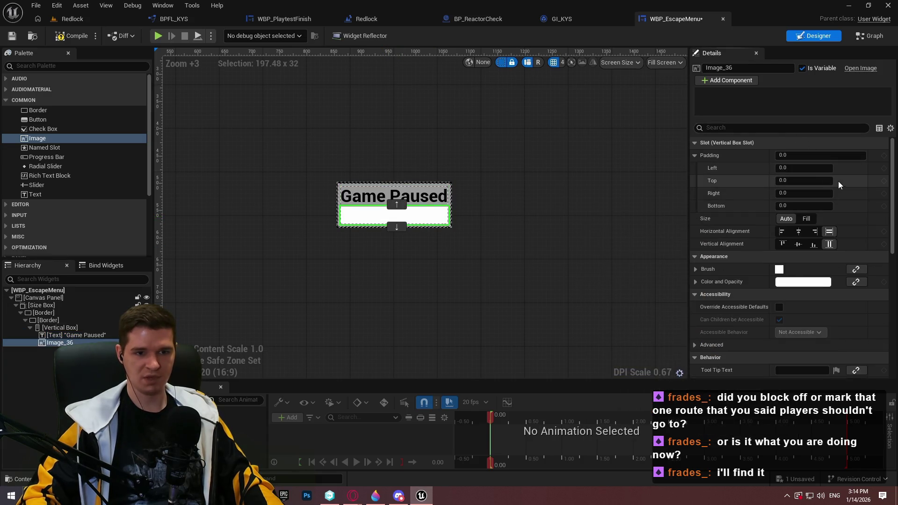
pyautogui.click(800, 156)
pyautogui.write('10')
pyautogui.press('Return')
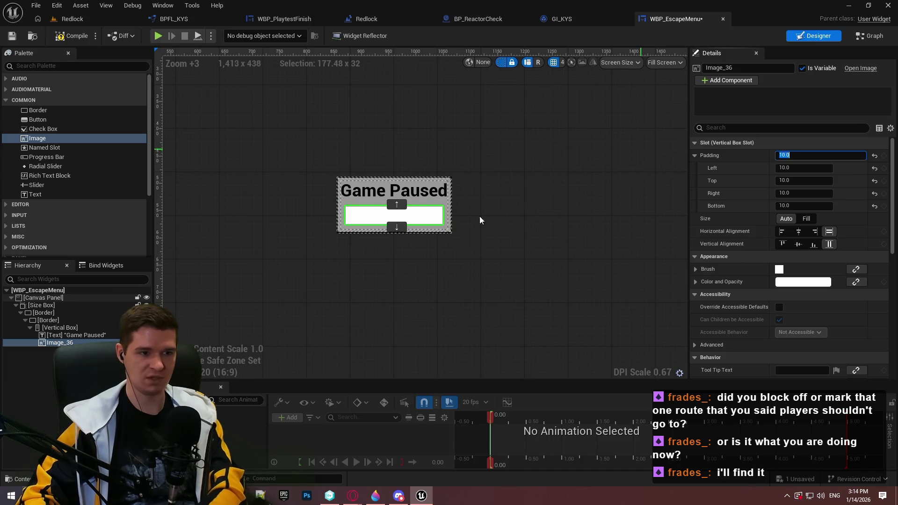
pyautogui.click(797, 286)
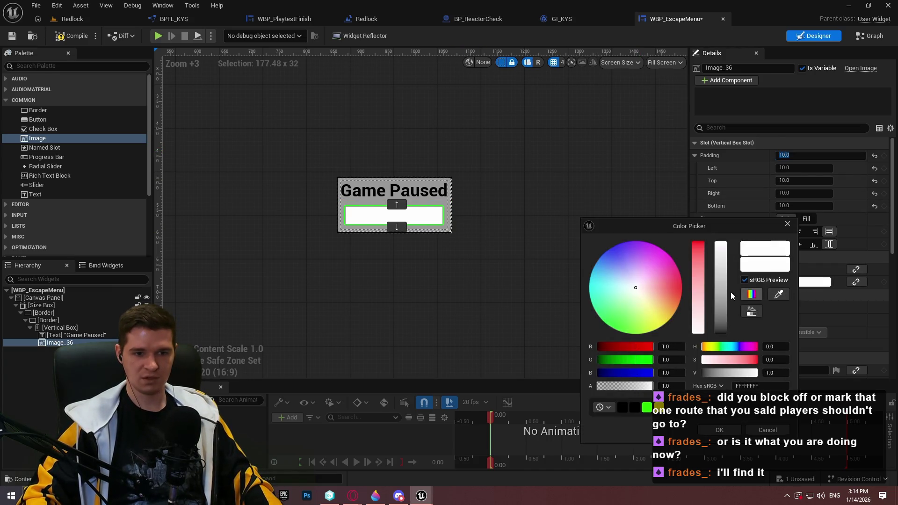
pyautogui.click(727, 294)
pyautogui.click(718, 430)
# Step: Set the image's brush height to 2 to make a thin divider line
pyautogui.scroll(-2, 702, 295)
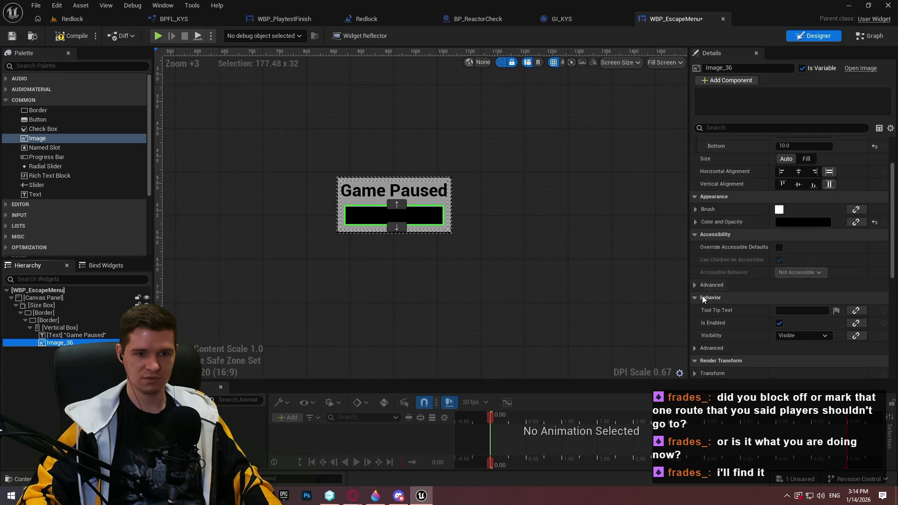
pyautogui.click(695, 209)
pyautogui.click(702, 248)
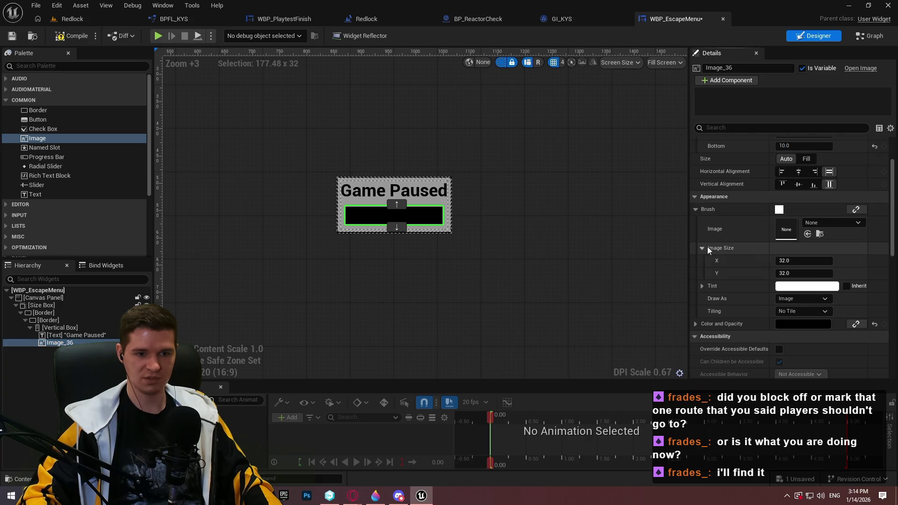
pyautogui.click(795, 273)
pyautogui.write('2')
pyautogui.press('Return')
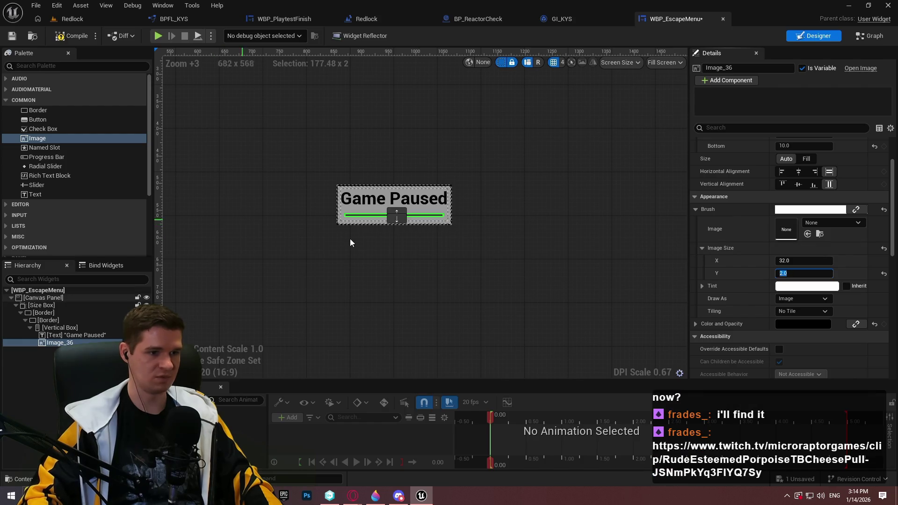
# Step: Duplicate the divider line to make a second one
pyautogui.rightClick(61, 346)
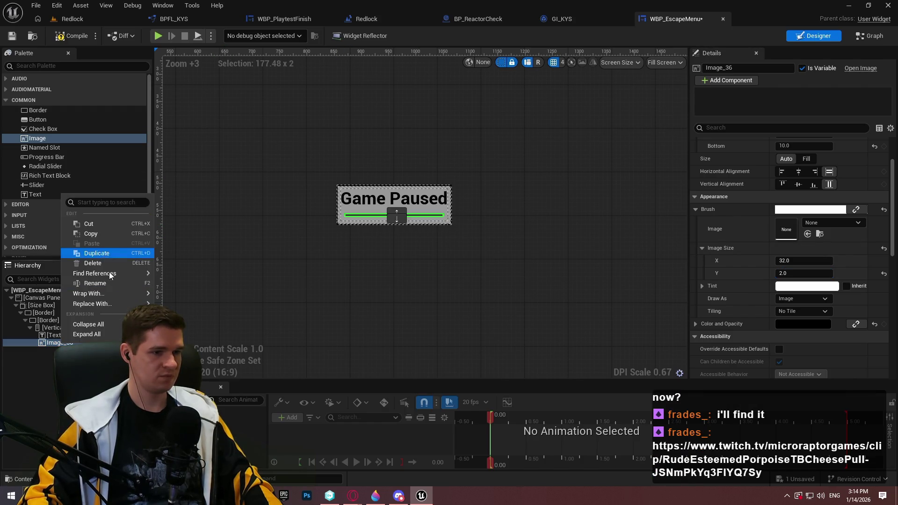
pyautogui.click(83, 256)
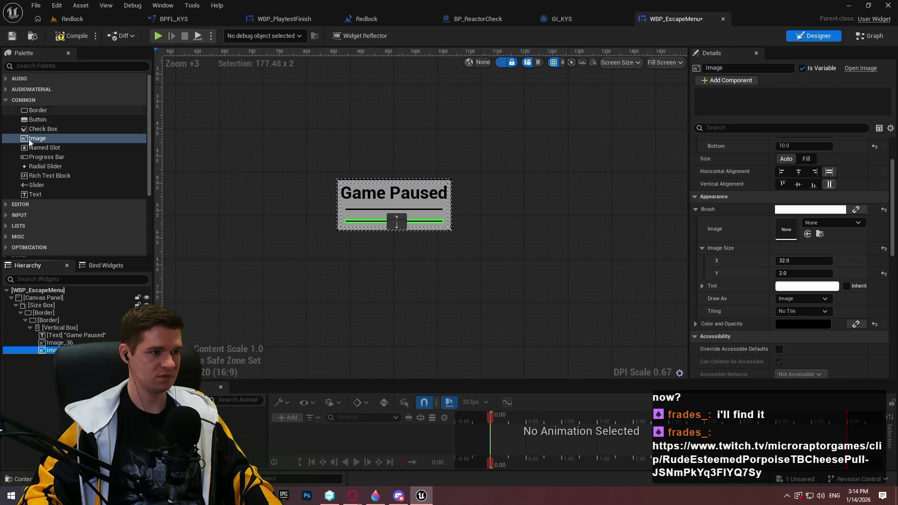
pyautogui.write('vert')
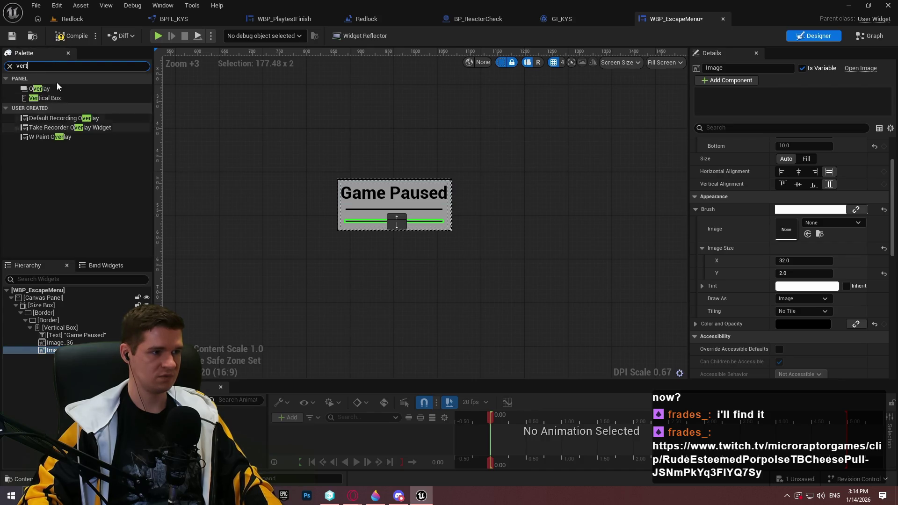
pyautogui.press('BackSpace')
pyautogui.press('BackSpace')
pyautogui.press('BackSpace')
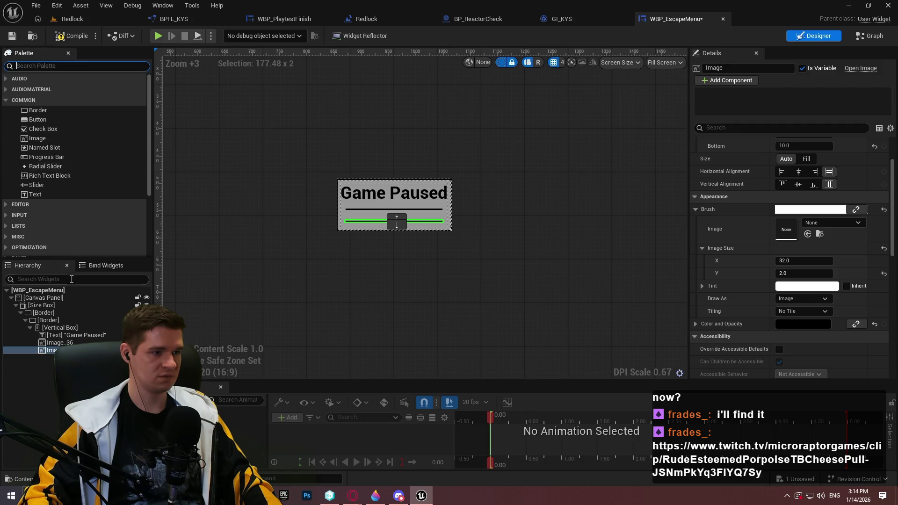
# Step: Drag a Horizontal Box into the Vertical Box, then add and delete a trial Button holding a Text block
pyautogui.write('hori')
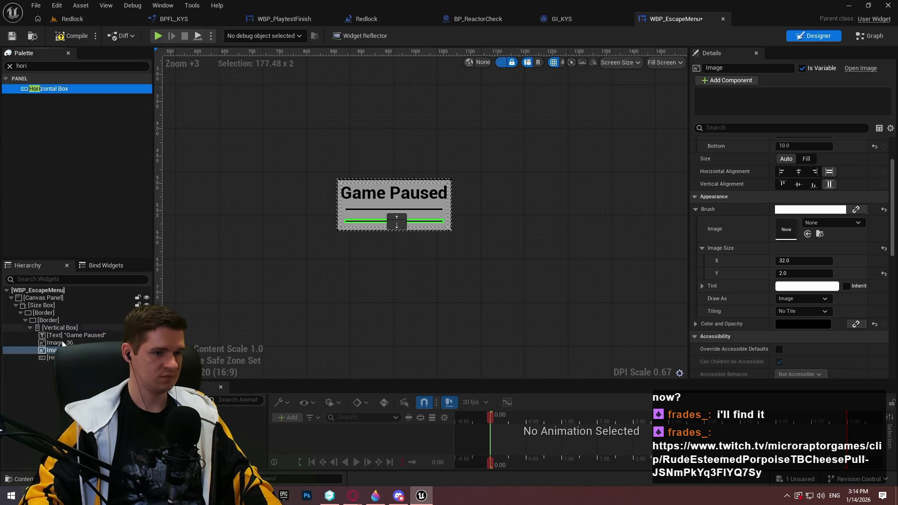
pyautogui.moveTo(397, 220); pyautogui.dragTo(396, 220)
pyautogui.click(9, 67)
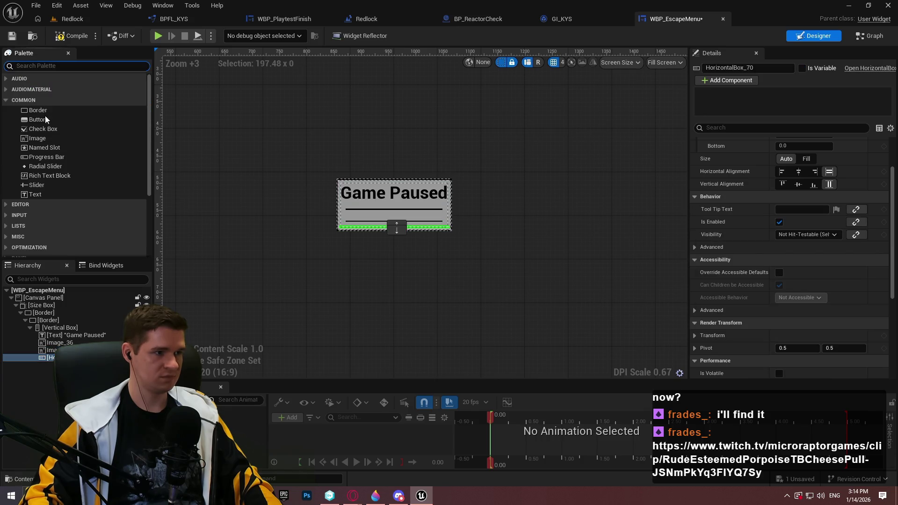
pyautogui.moveTo(41, 120); pyautogui.dragTo(28, 358)
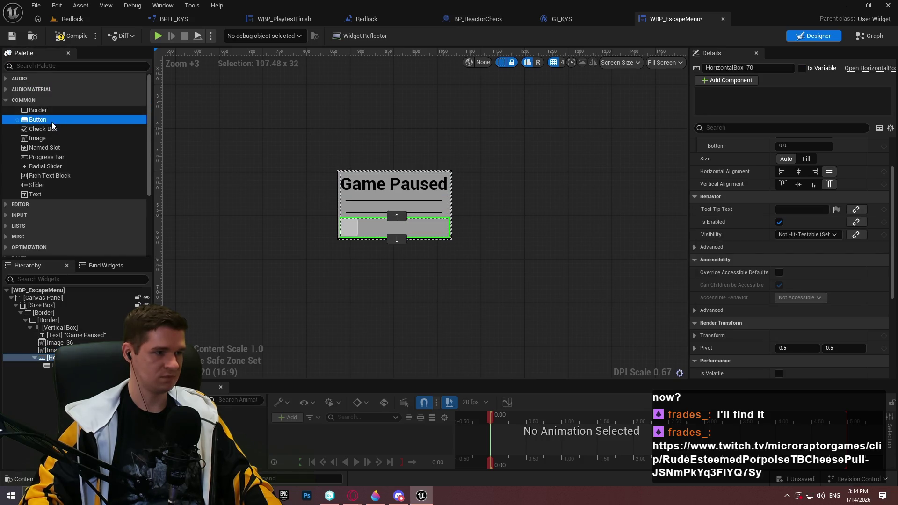
pyautogui.click(39, 194)
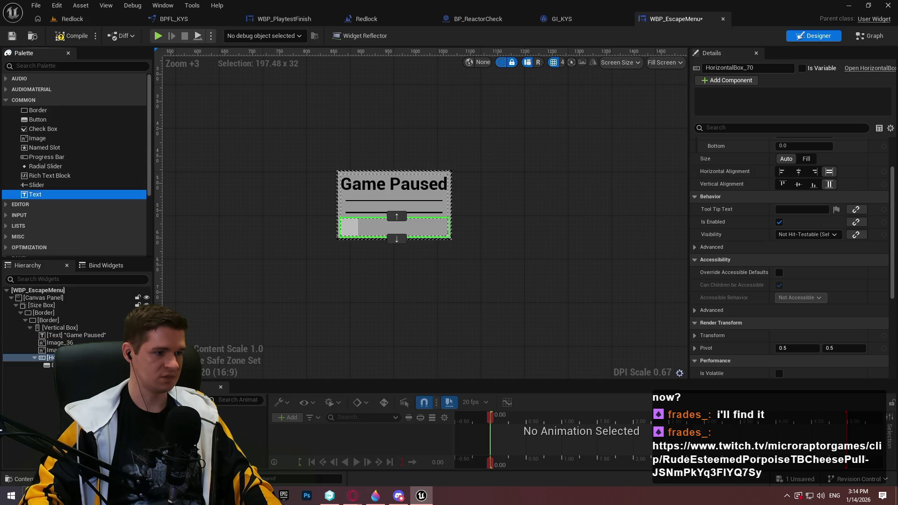
pyautogui.moveTo(38, 194); pyautogui.dragTo(51, 365)
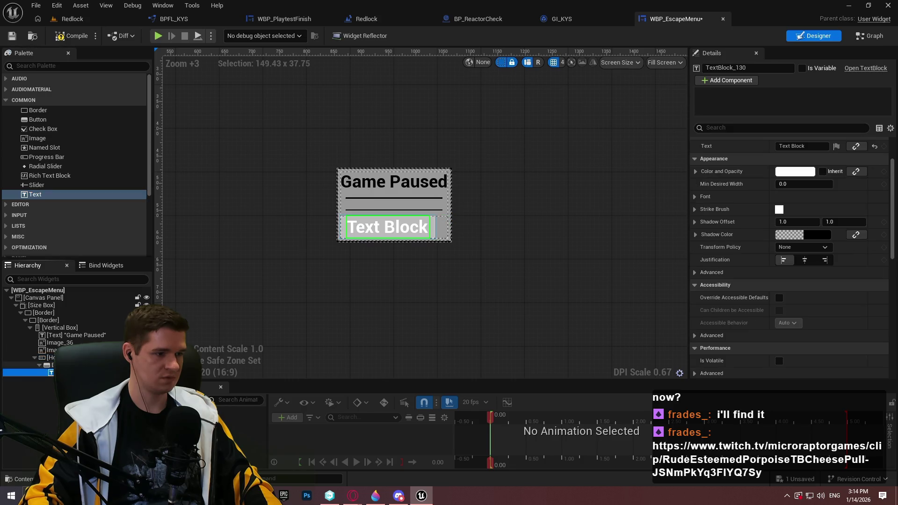
pyautogui.click(47, 366)
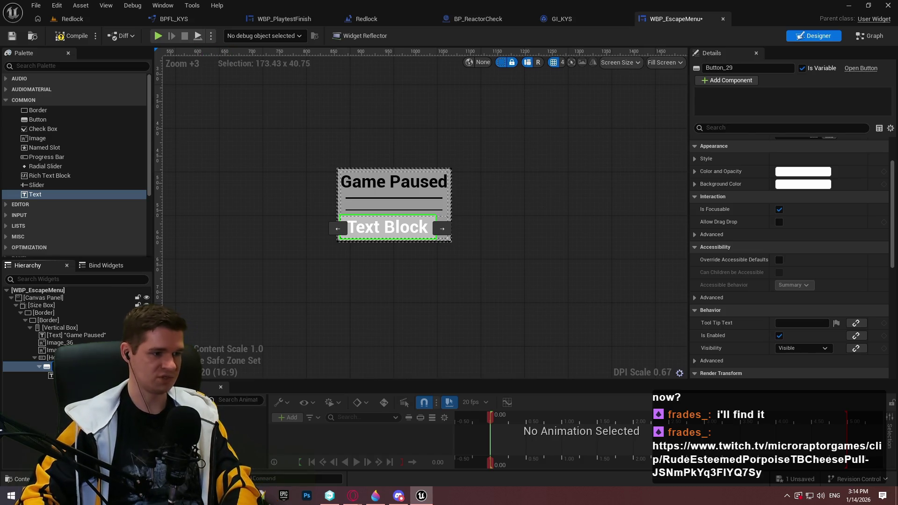
pyautogui.click(232, 333)
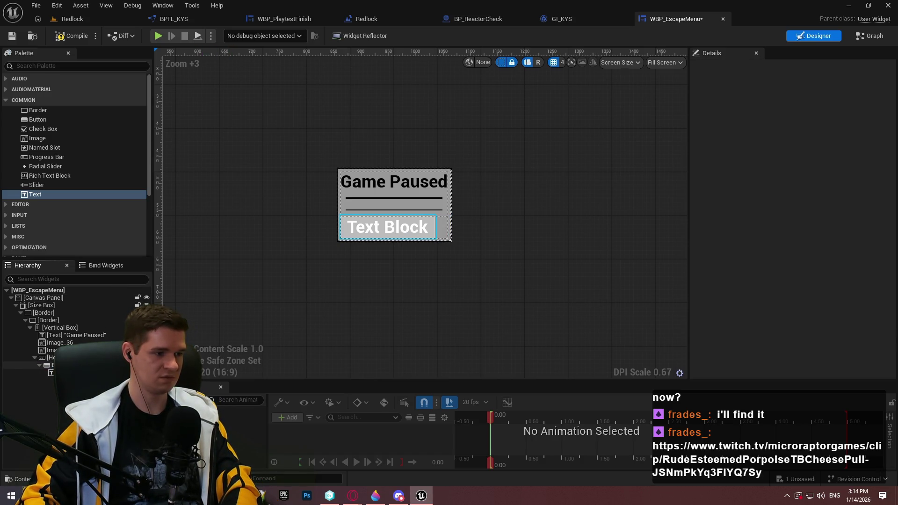
pyautogui.press('Delete')
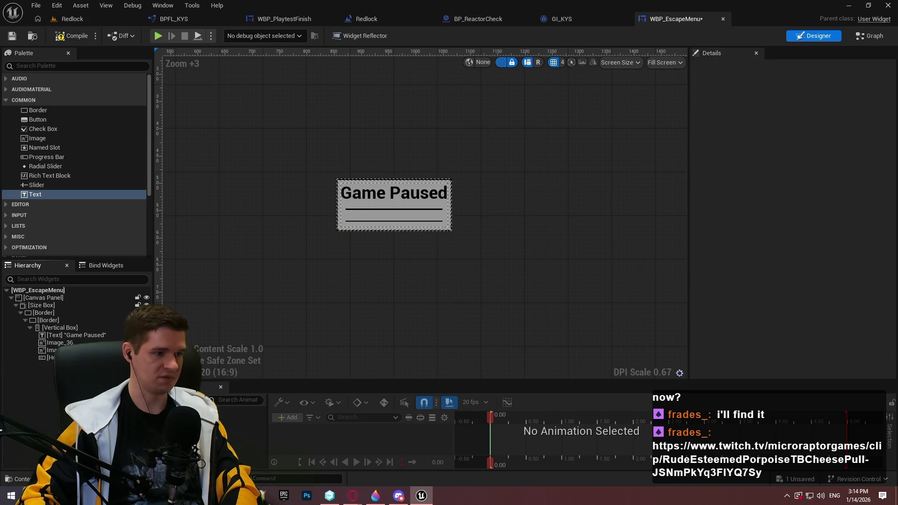
# Step: Paste WBP_PlaytestFinish's button row into the escape menu's Vertical Box, move it up, and compile
pyautogui.click(321, 18)
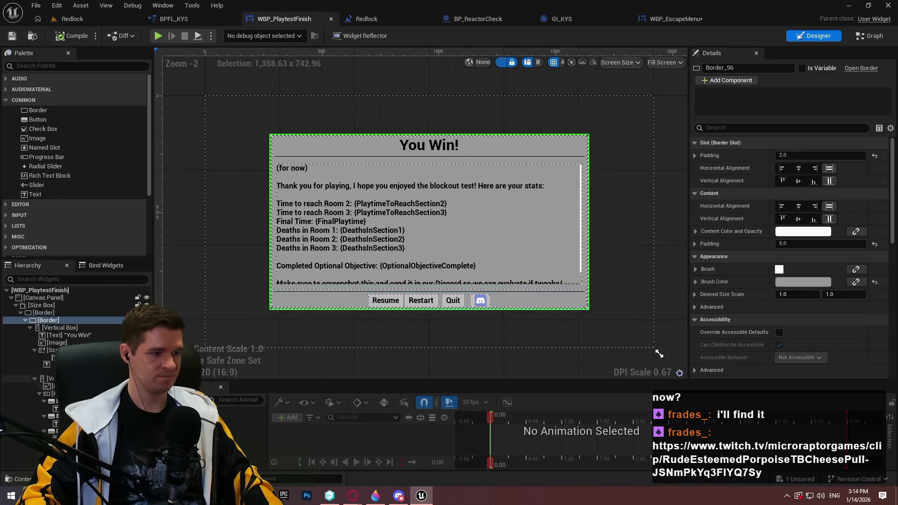
pyautogui.click(53, 393)
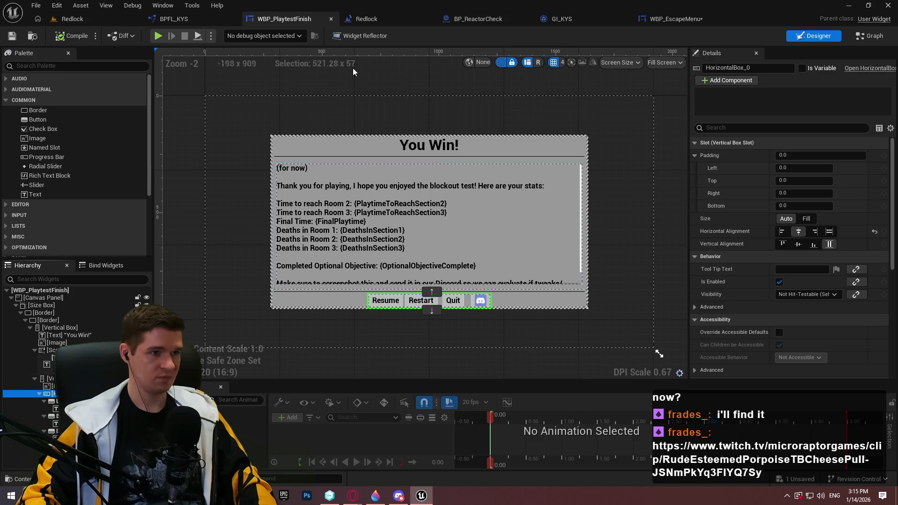
pyautogui.click(674, 20)
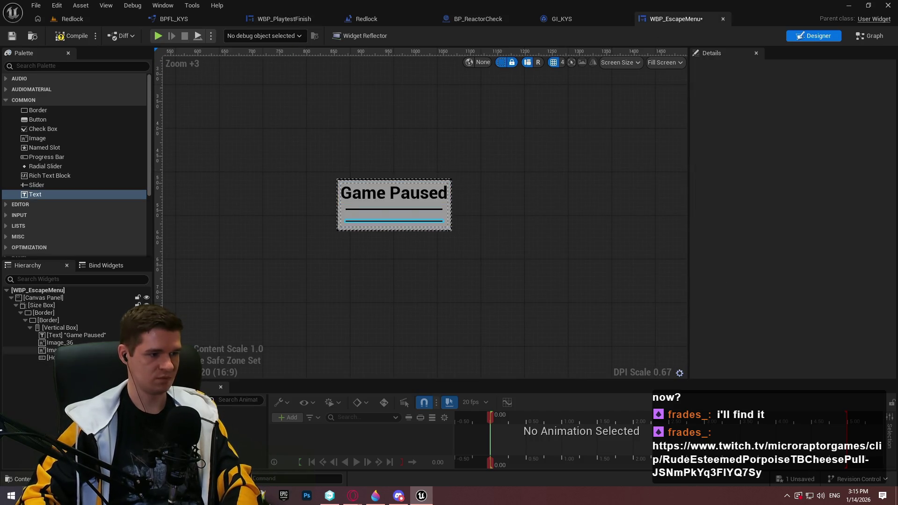
pyautogui.click(62, 335)
pyautogui.click(60, 328)
pyautogui.hotkey('ctrl', 'v')
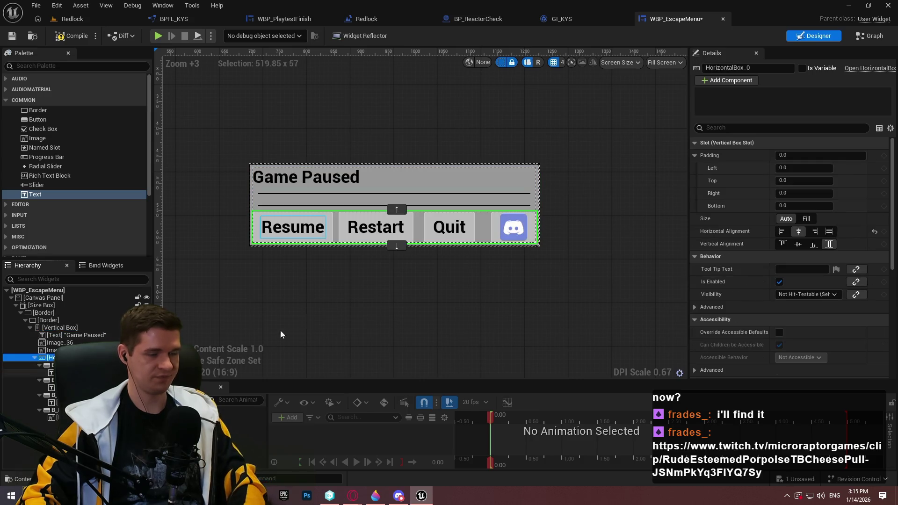
pyautogui.click(396, 209)
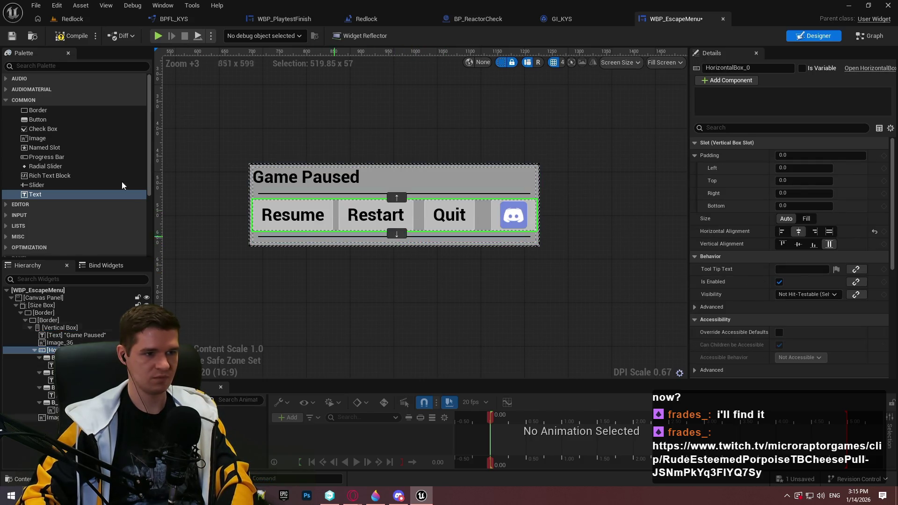
pyautogui.click(71, 37)
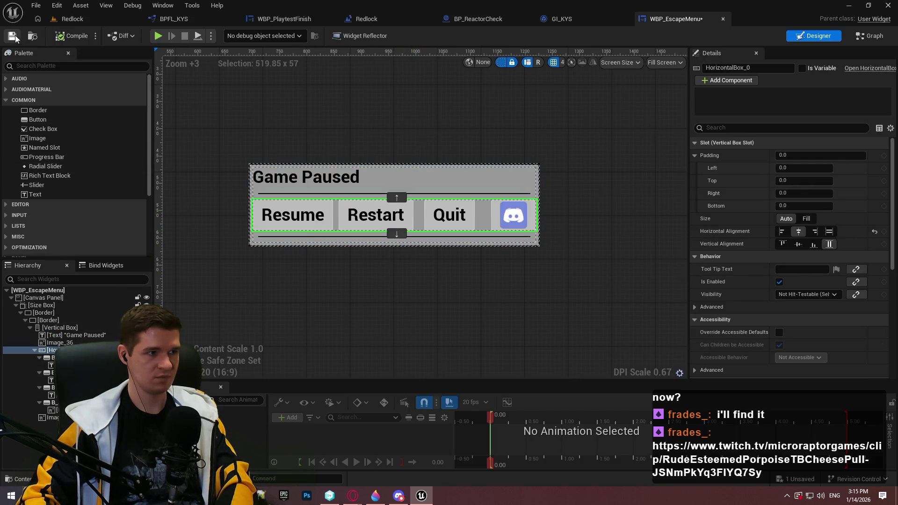
# Step: View WBP_PlaytestFinish's Graph, then switch to the browser showing the Twitch clip
pyautogui.click(323, 22)
pyautogui.click(870, 36)
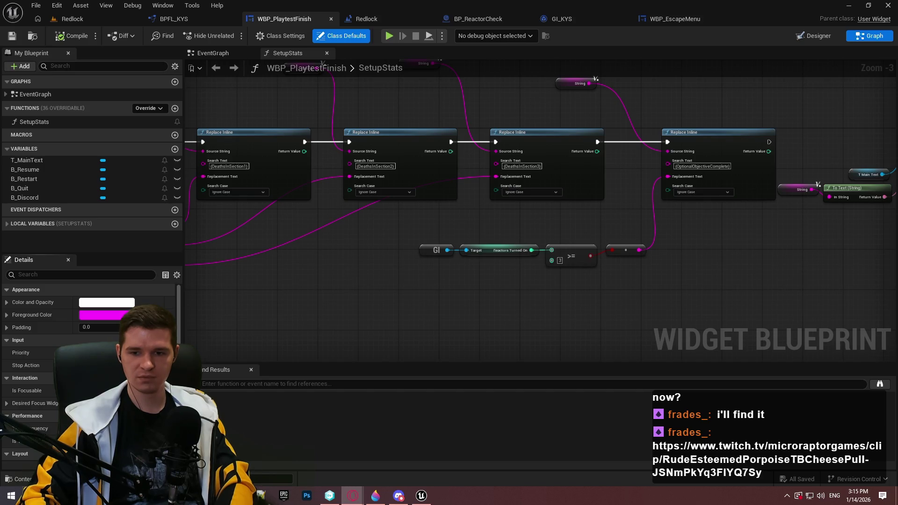
pyautogui.hotkey('alt', 'Tab')
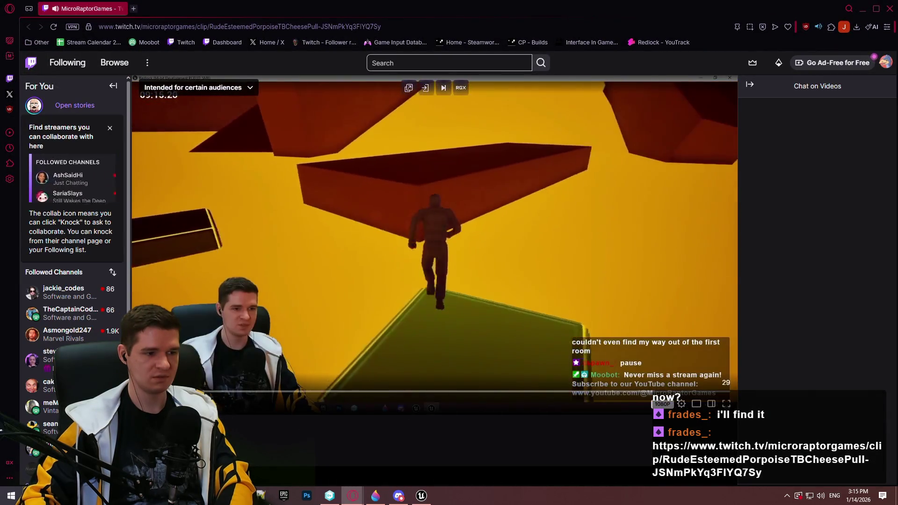
# Step: Watch the Twitch clip, close the Opera window, and bring Unreal Engine back from the taskbar
pyautogui.scroll(-4, 251, 280)
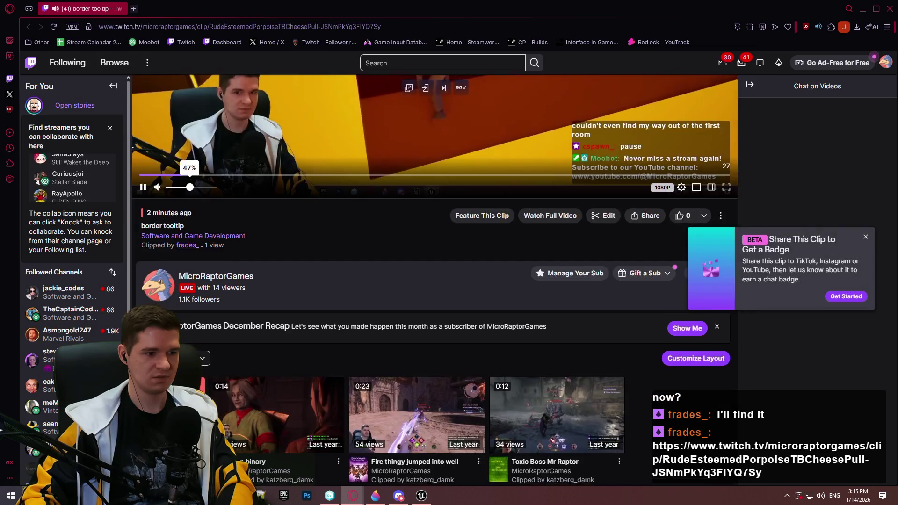
pyautogui.scroll(4, 251, 280)
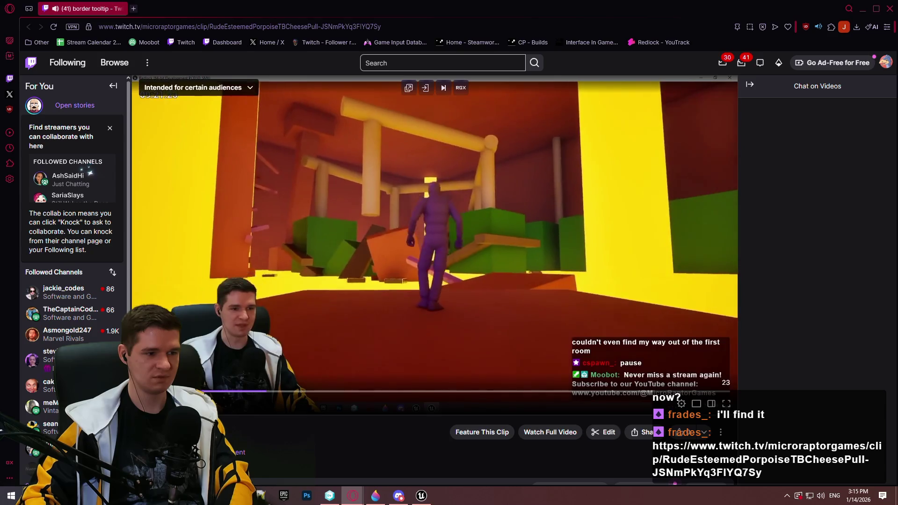
pyautogui.click(890, 16)
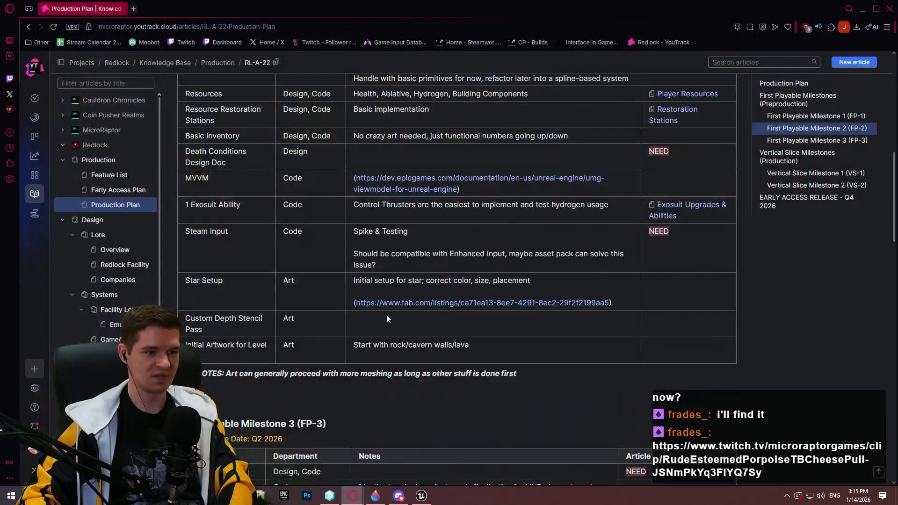
pyautogui.click(420, 500)
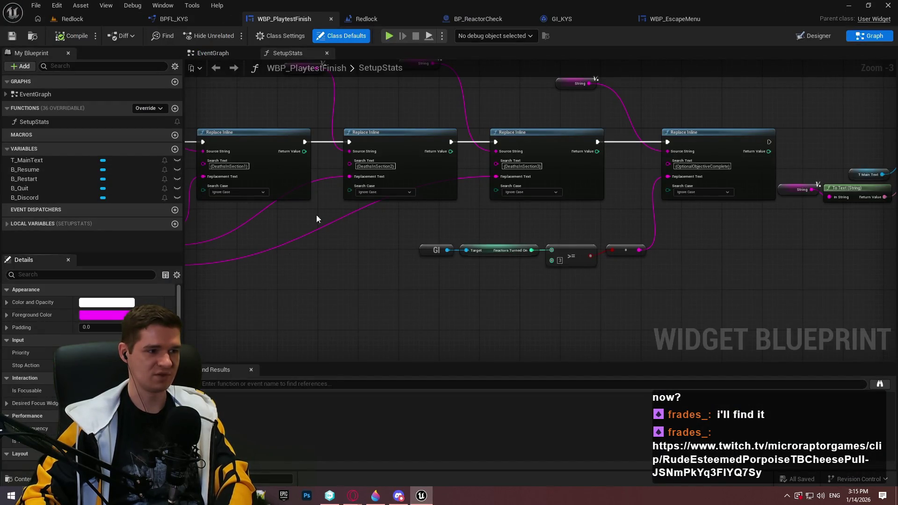
# Step: Box-select the button event nodes in WBP_PlaytestFinish's EventGraph, then return to WBP_EscapeMenu's layout
pyautogui.click(692, 19)
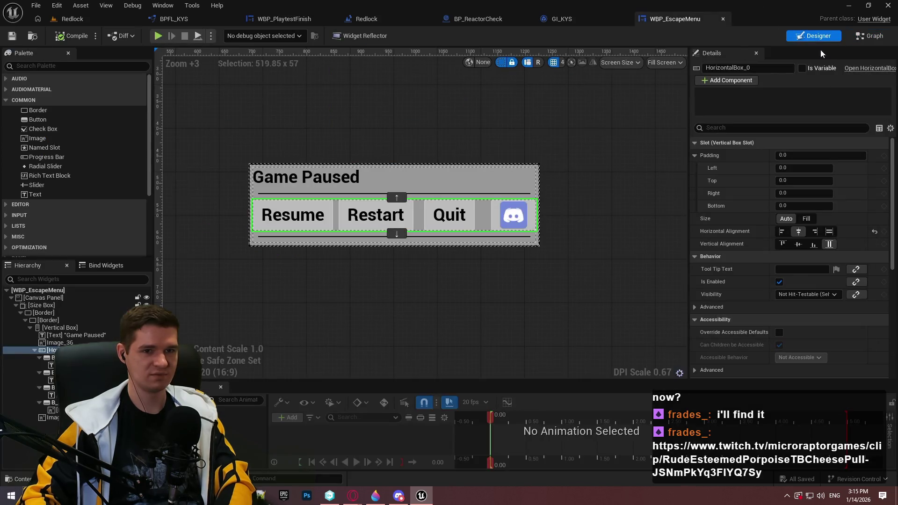
pyautogui.click(266, 20)
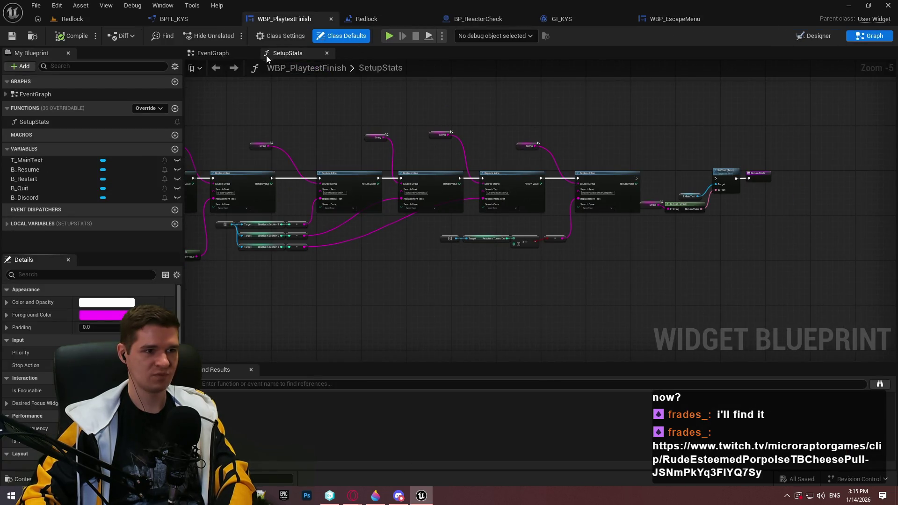
pyautogui.click(224, 58)
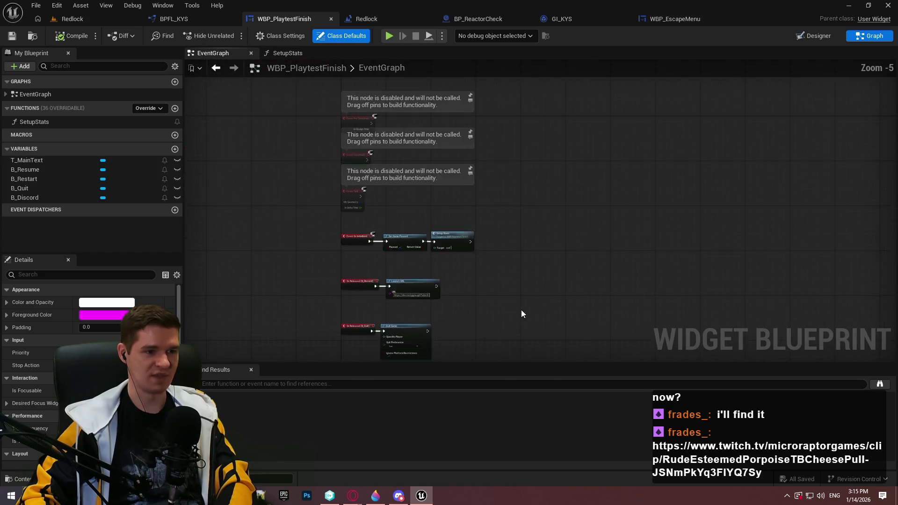
pyautogui.moveTo(408, 133)
pyautogui.mouseDown()
pyautogui.moveTo(377, 100)
pyautogui.moveTo(372, 145)
pyautogui.moveTo(365, 138)
pyautogui.mouseUp()
pyautogui.scroll(3, 372, 145)
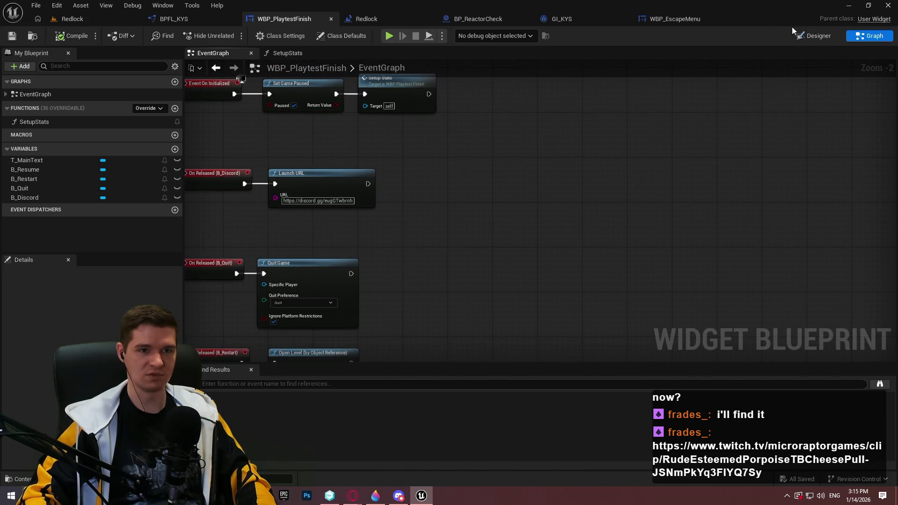
pyautogui.click(680, 17)
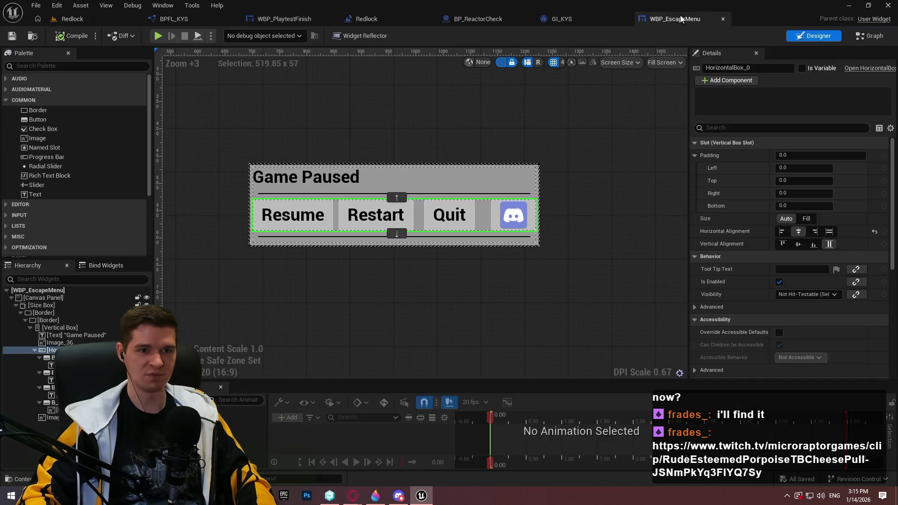
# Step: Center the Game Paused title horizontally and save WBP_EscapeMenu
pyautogui.click(331, 166)
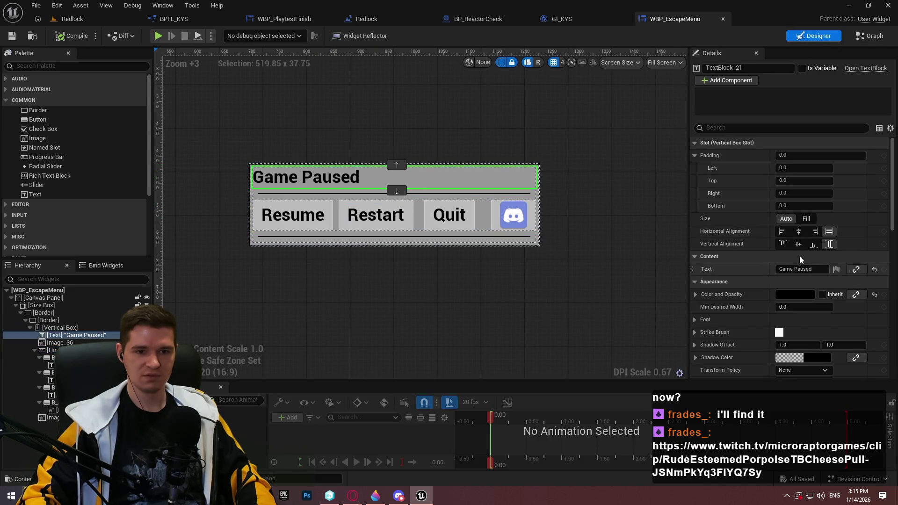
pyautogui.click(798, 231)
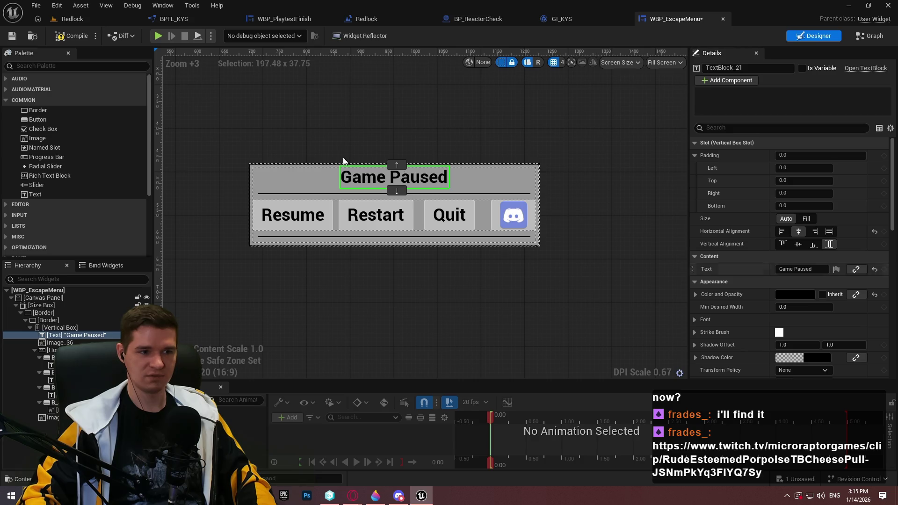
pyautogui.click(8, 37)
# Step: Show dashed outlines and set the menu's Vertical Box slot padding to 15
pyautogui.click(564, 126)
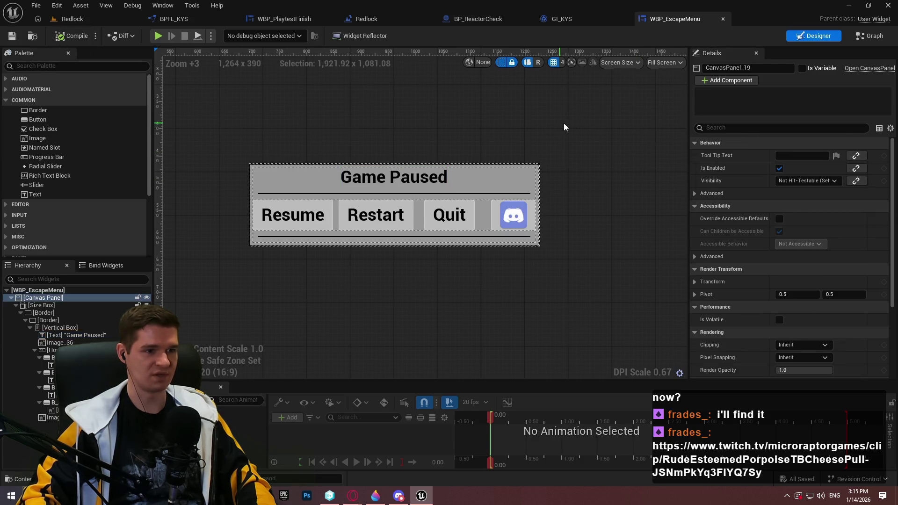
pyautogui.click(501, 62)
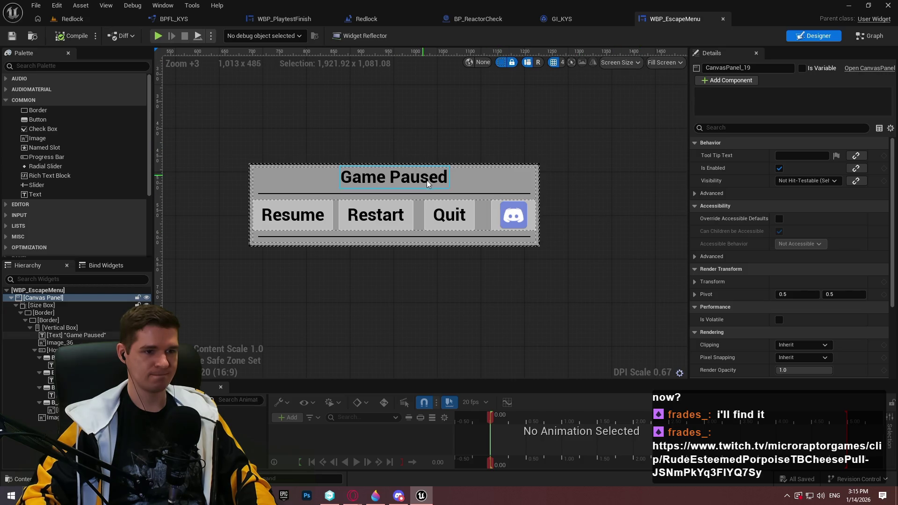
pyautogui.click(532, 178)
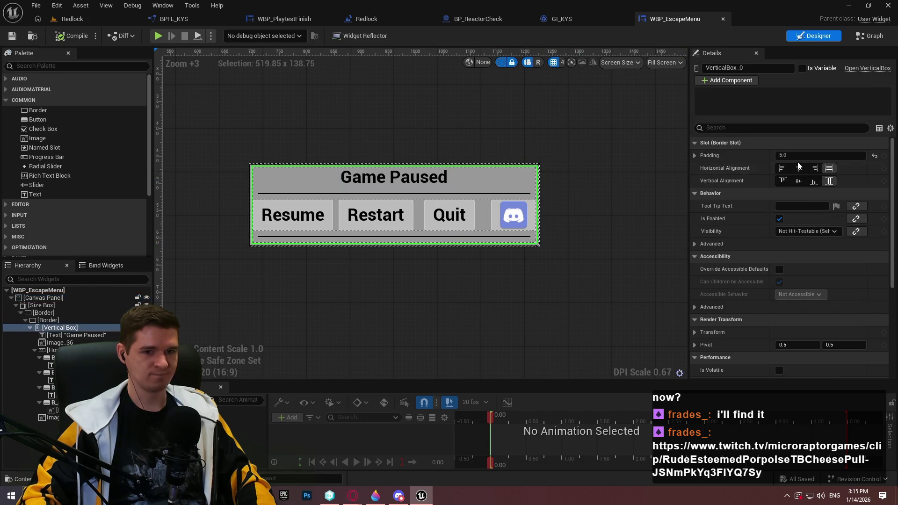
pyautogui.hotkey('ctrl', 'a')
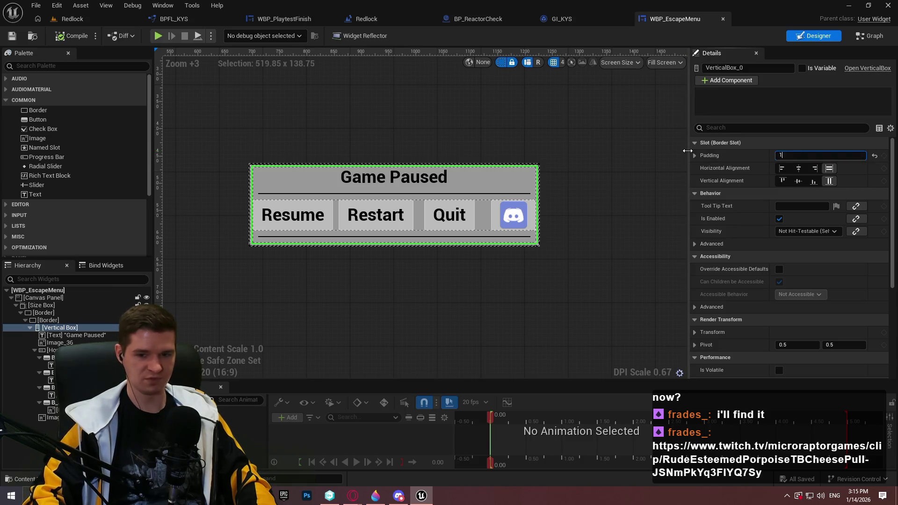
pyautogui.write('5')
pyautogui.press('Return')
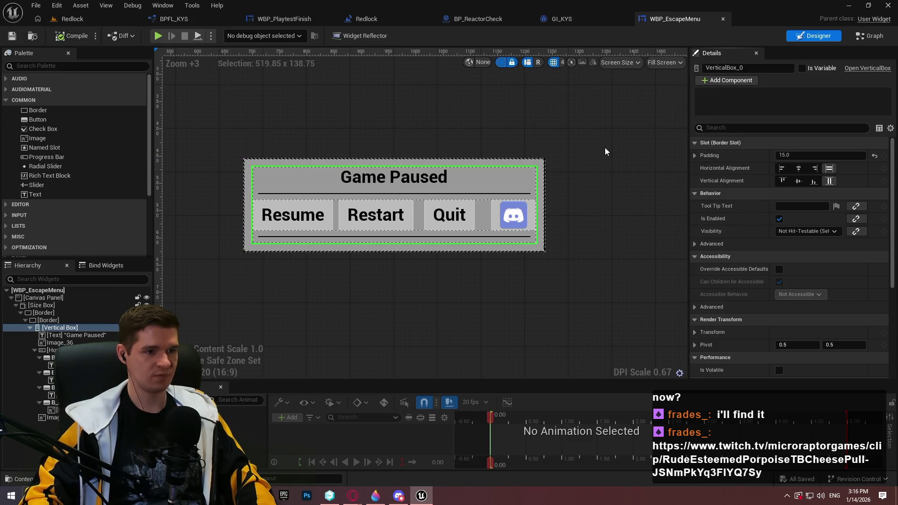
# Step: Toggle the Canvas Panel's dashed layout outlines off and back on
pyautogui.click(606, 148)
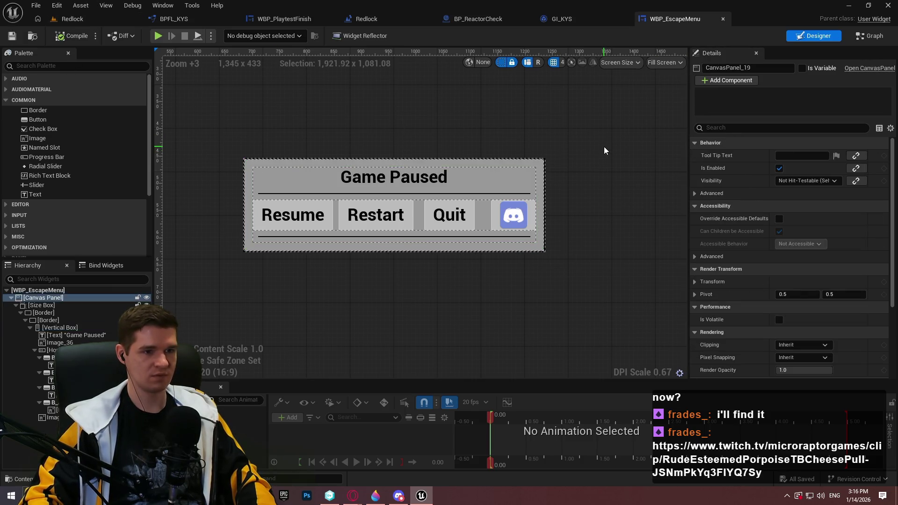
pyautogui.click(502, 63)
pyautogui.click(501, 61)
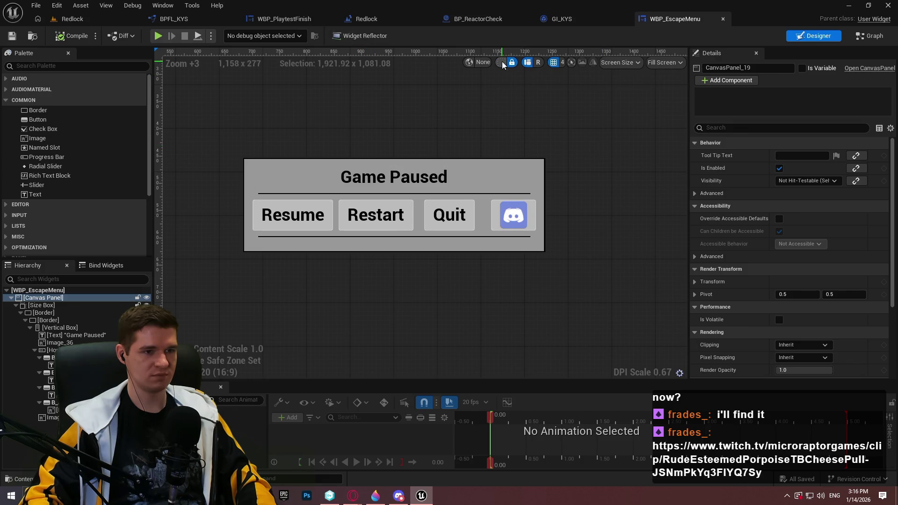
pyautogui.click(863, 41)
# Step: Add Event On Initialized and wire it to Set Game Paused with Paused checked
pyautogui.rightClick(374, 233)
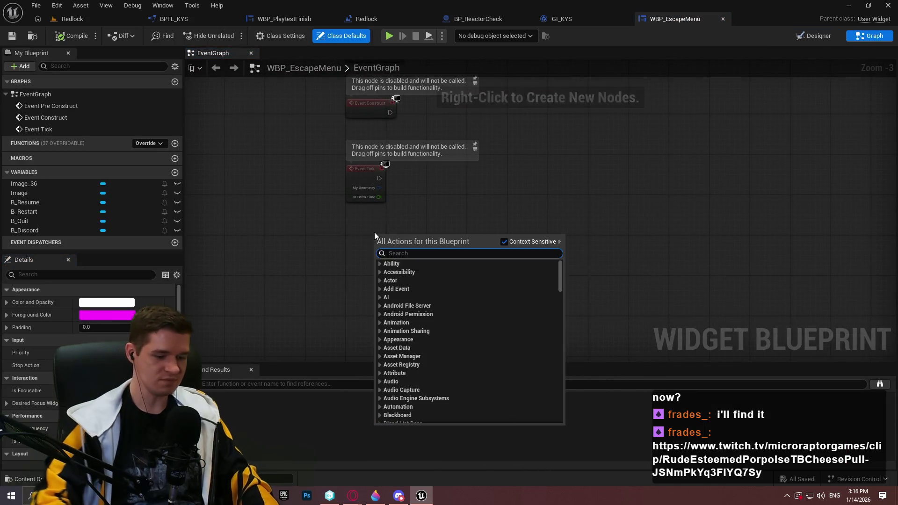
pyautogui.write('initialized')
pyautogui.press('Return')
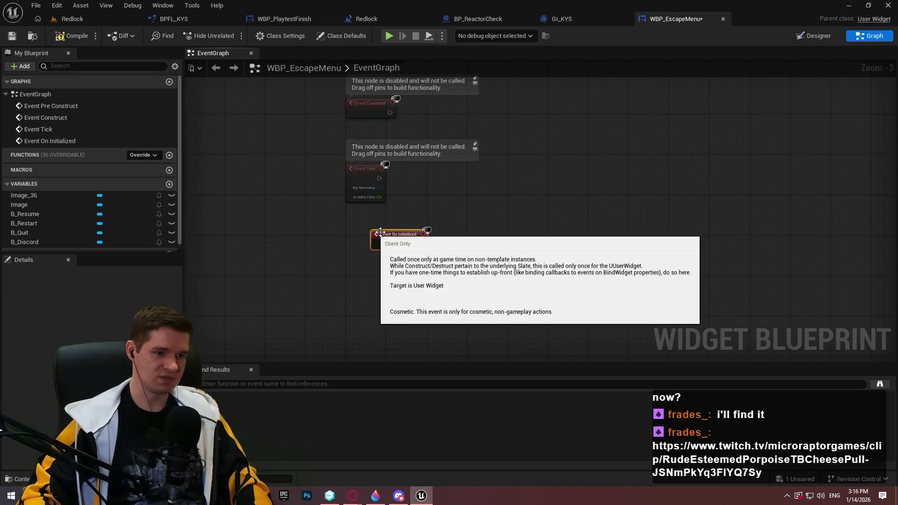
pyautogui.hotkey('ctrl', 'v')
pyautogui.scroll(3, 450, 260)
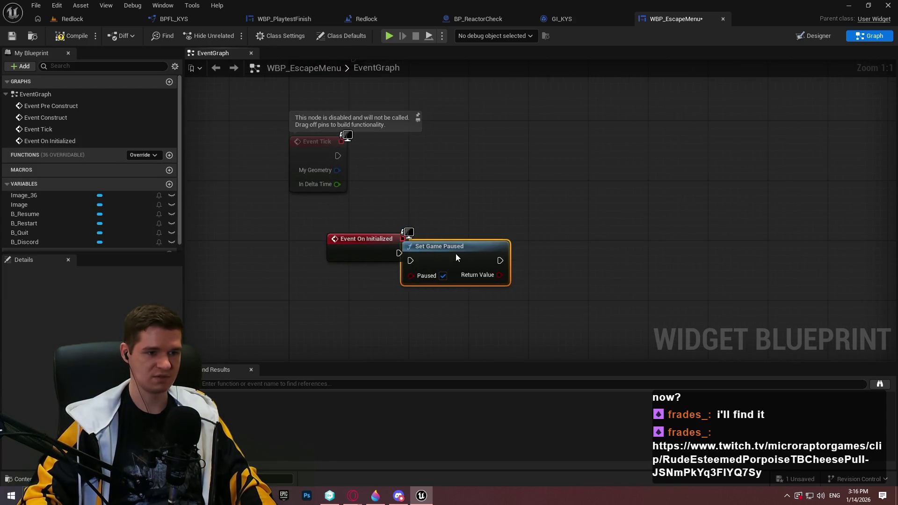
pyautogui.moveTo(456, 255); pyautogui.dragTo(493, 247)
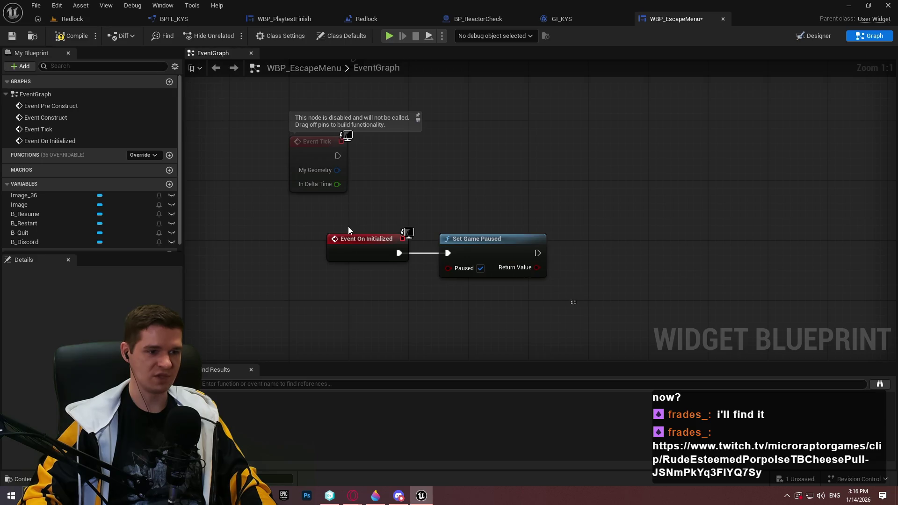
pyautogui.moveTo(348, 234)
pyautogui.mouseDown()
pyautogui.moveTo(326, 255)
pyautogui.moveTo(310, 256)
pyautogui.mouseUp()
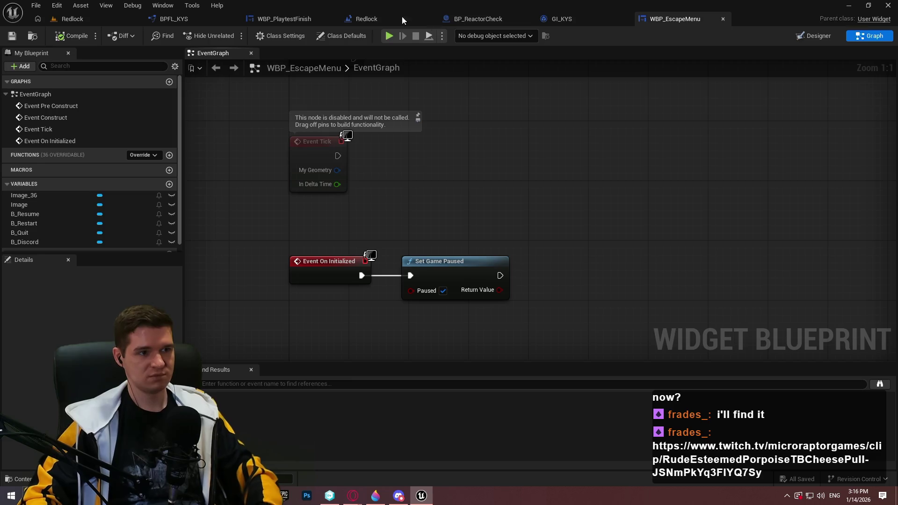
# Step: Pan the graph, then bring up WBP_PlaytestFinish's event graph
pyautogui.moveTo(553, 201); pyautogui.dragTo(518, 107)
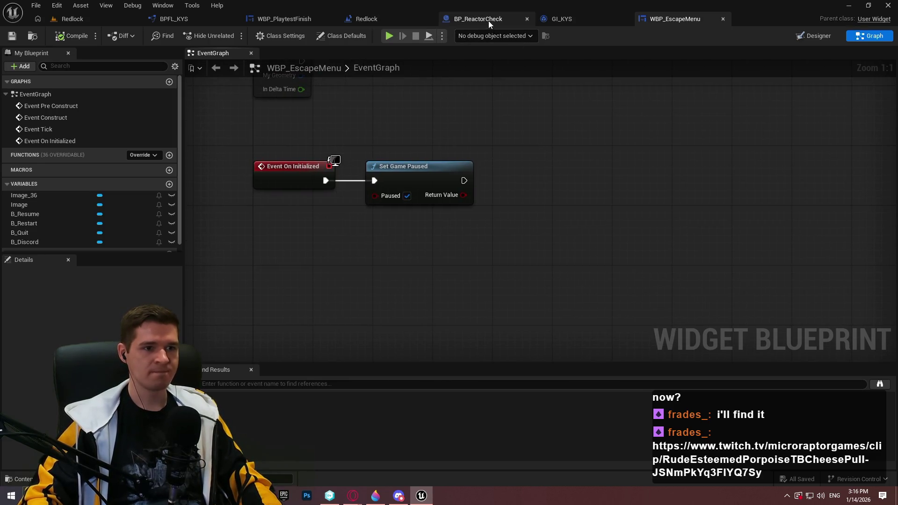
pyautogui.click(285, 19)
pyautogui.scroll(-5, 420, 178)
# Step: Copy the Discord, Quit, Restart and Resume event chains into WBP_EscapeMenu's graph, clear of the pause chain
pyautogui.scroll(2, 419, 237)
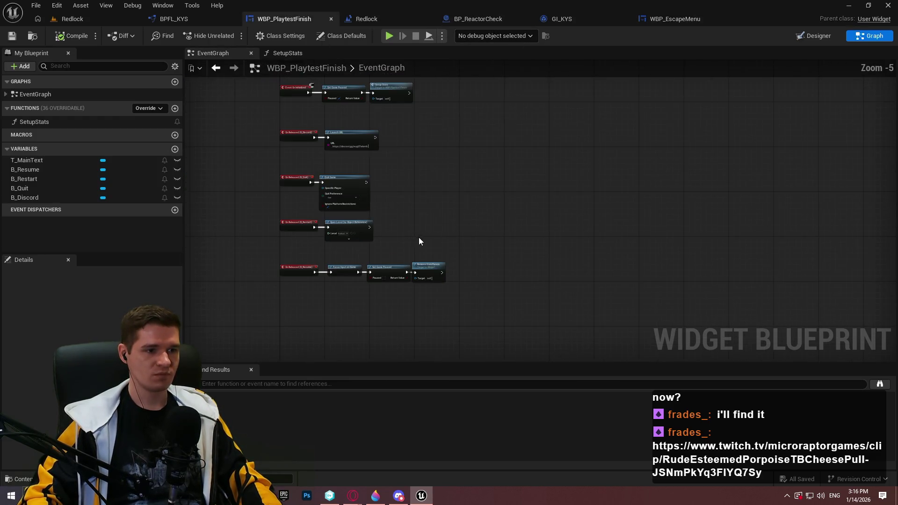
pyautogui.moveTo(521, 298); pyautogui.dragTo(250, 125)
pyautogui.hotkey('ctrl', 'c')
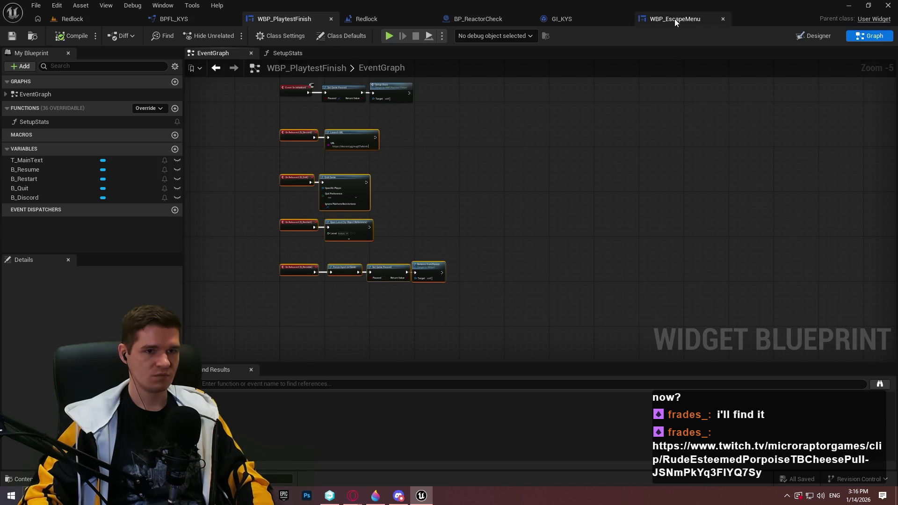
pyautogui.click(675, 19)
pyautogui.hotkey('ctrl', 'v')
pyautogui.moveTo(352, 245)
pyautogui.mouseDown()
pyautogui.moveTo(360, 258)
pyautogui.moveTo(291, 136)
pyautogui.moveTo(291, 187)
pyautogui.mouseUp()
pyautogui.scroll(-5, 291, 187)
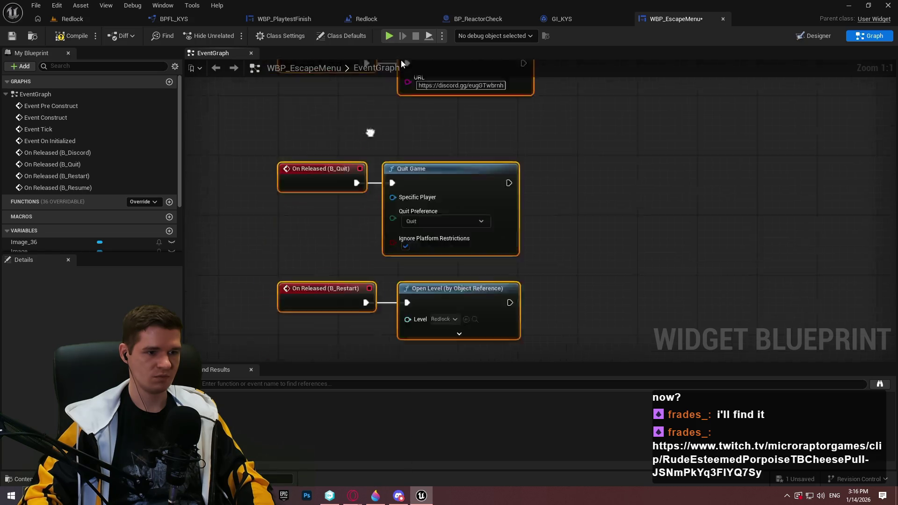
pyautogui.click(538, 132)
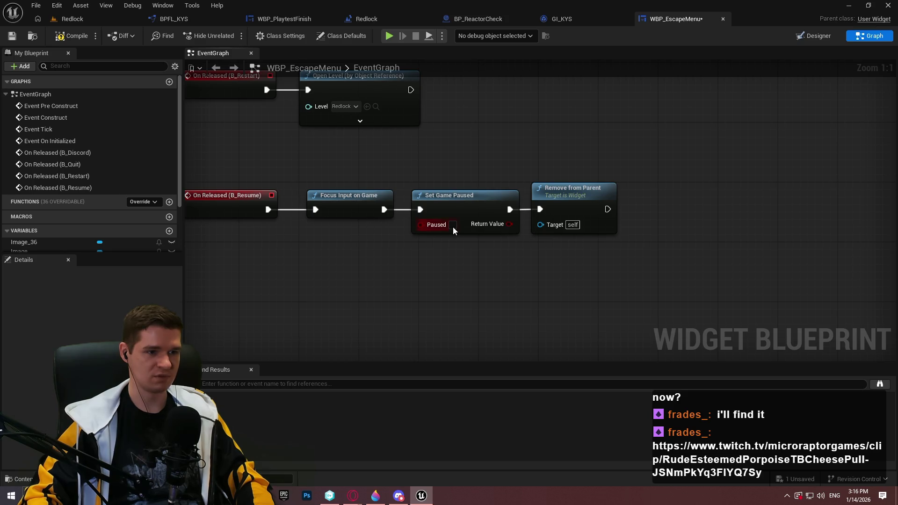
pyautogui.press('Home')
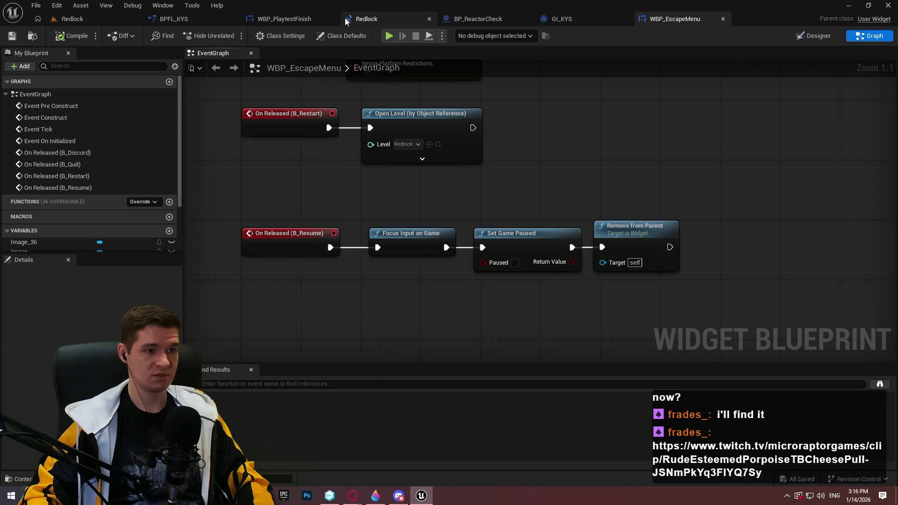
pyautogui.click(280, 19)
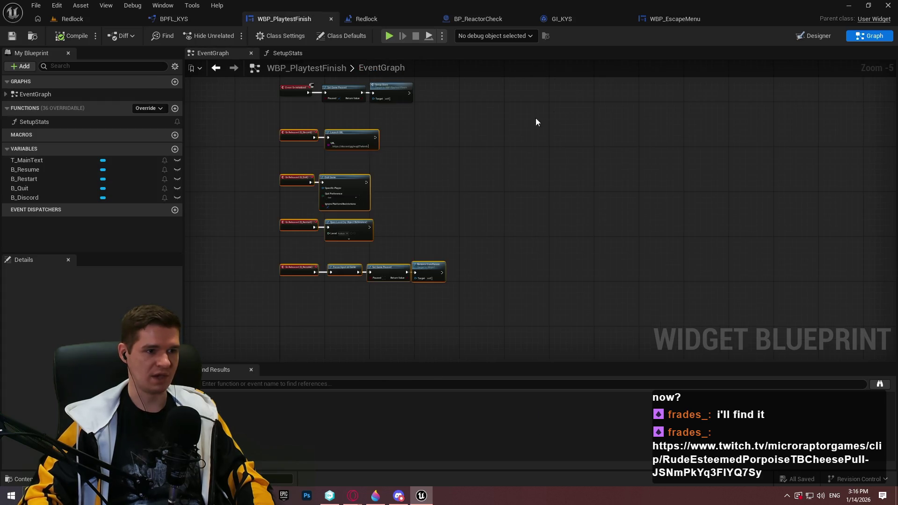
pyautogui.click(73, 19)
# Step: Browse into the KYS Inputs folder in the Content Browser
pyautogui.click(452, 362)
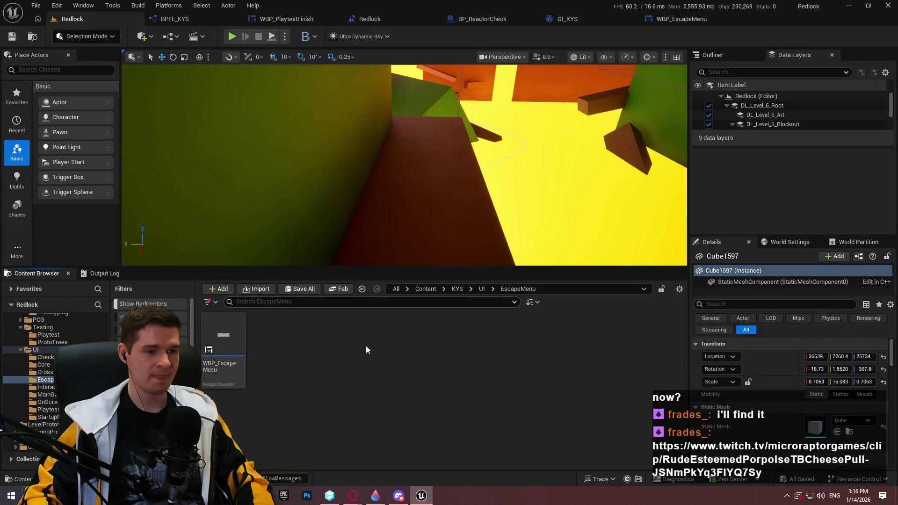
pyautogui.click(457, 288)
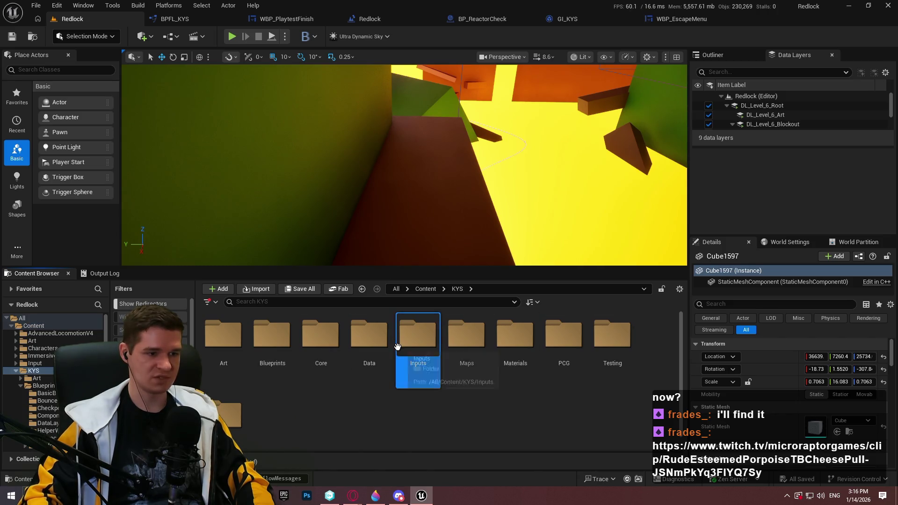
pyautogui.doubleClick(417, 336)
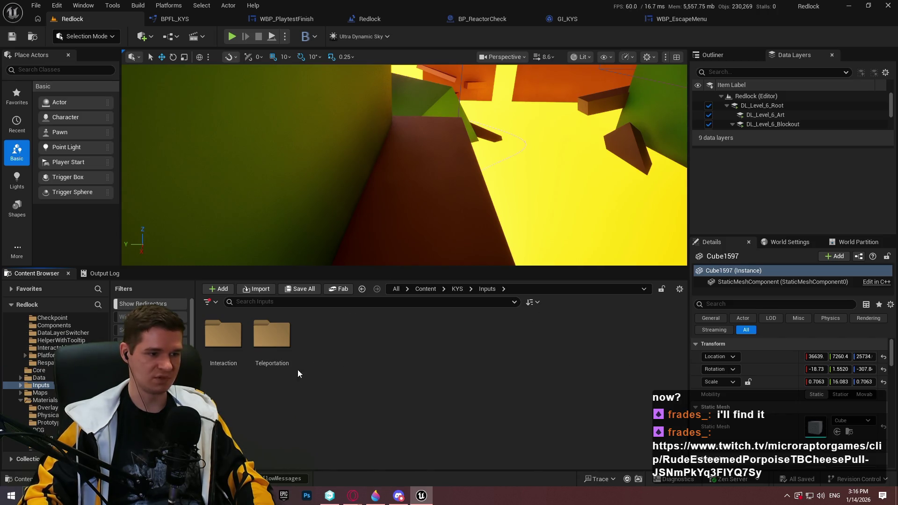
pyautogui.rightClick(344, 354)
pyautogui.click(273, 346)
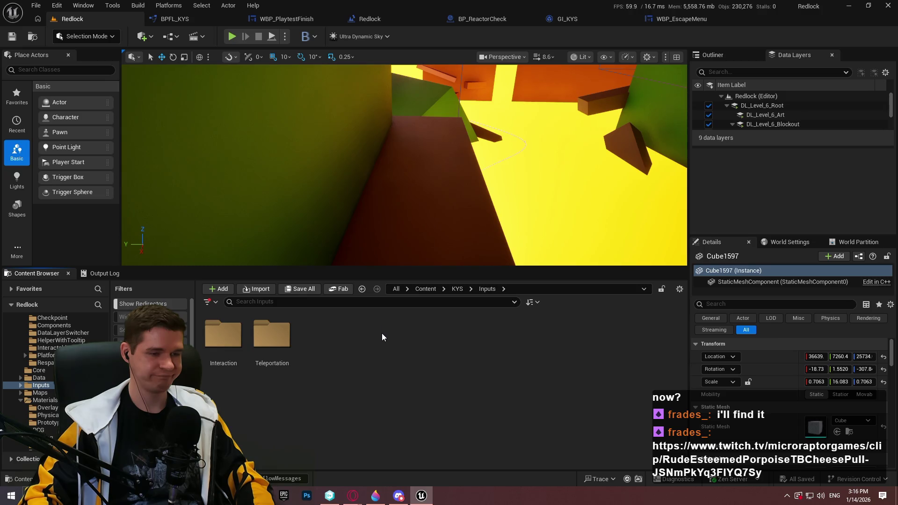
# Step: Inspect the Mappings array of Content > Input > IMC_Default, then close it
pyautogui.click(426, 289)
pyautogui.doubleClick(431, 320)
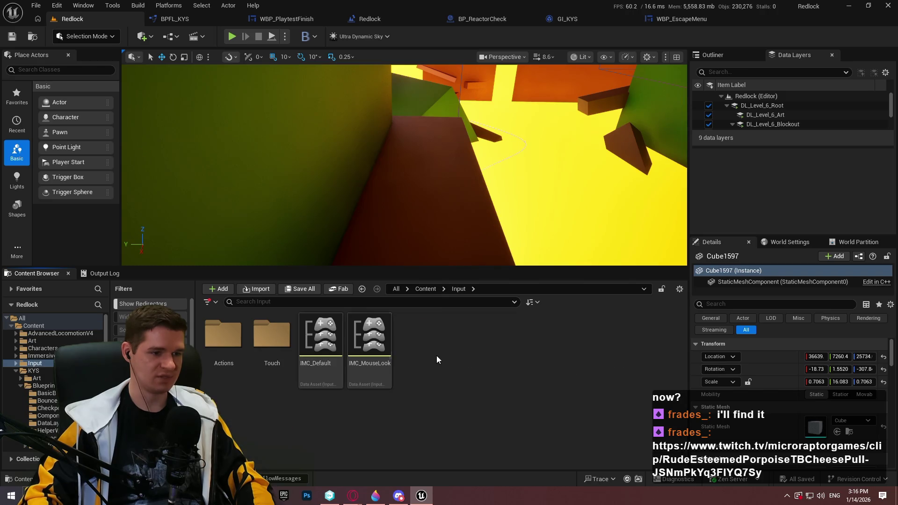
pyautogui.doubleClick(320, 363)
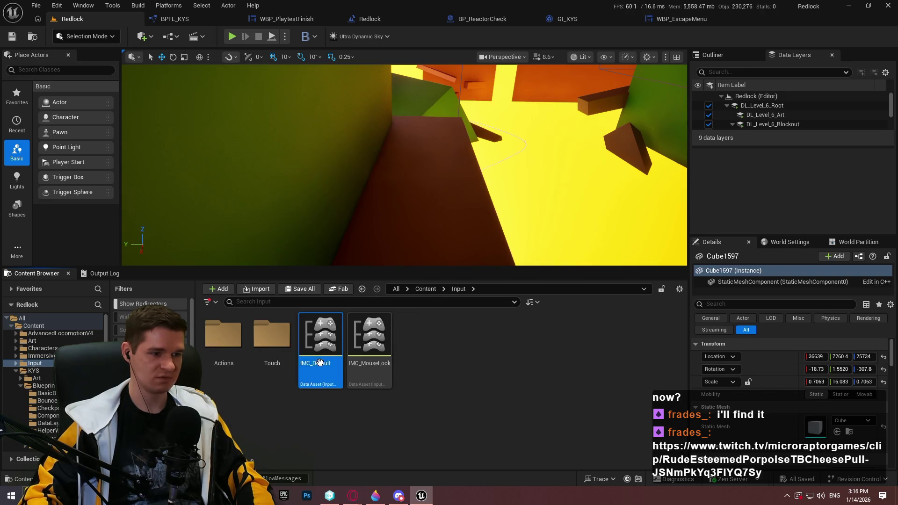
pyautogui.click(7, 95)
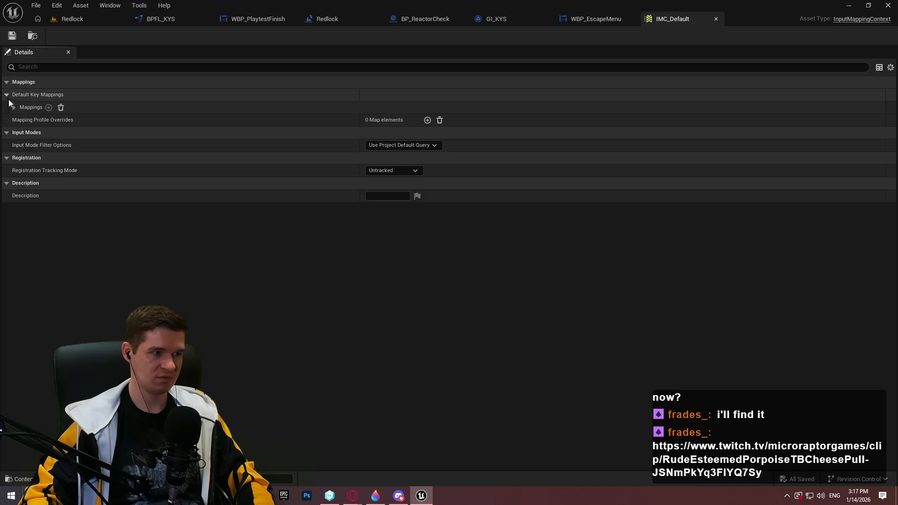
pyautogui.click(15, 108)
pyautogui.click(715, 19)
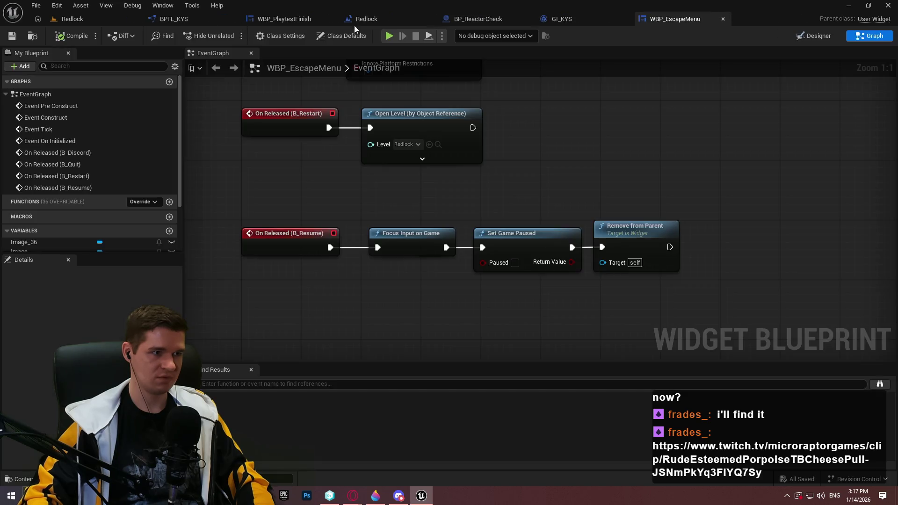
pyautogui.click(70, 18)
# Step: Look through AdvancedLocomotionV4's Blueprints, then open ImmersiveSimToolkit's Inputs folder
pyautogui.click(425, 289)
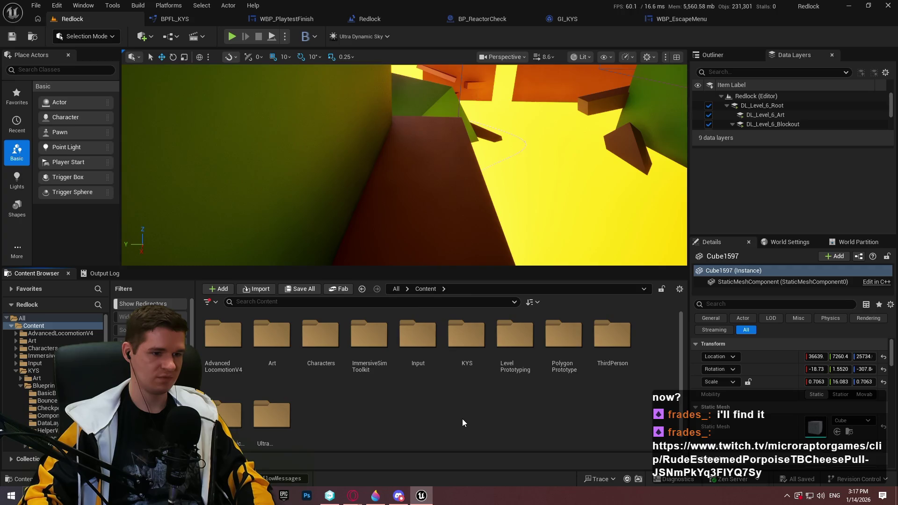
pyautogui.doubleClick(223, 334)
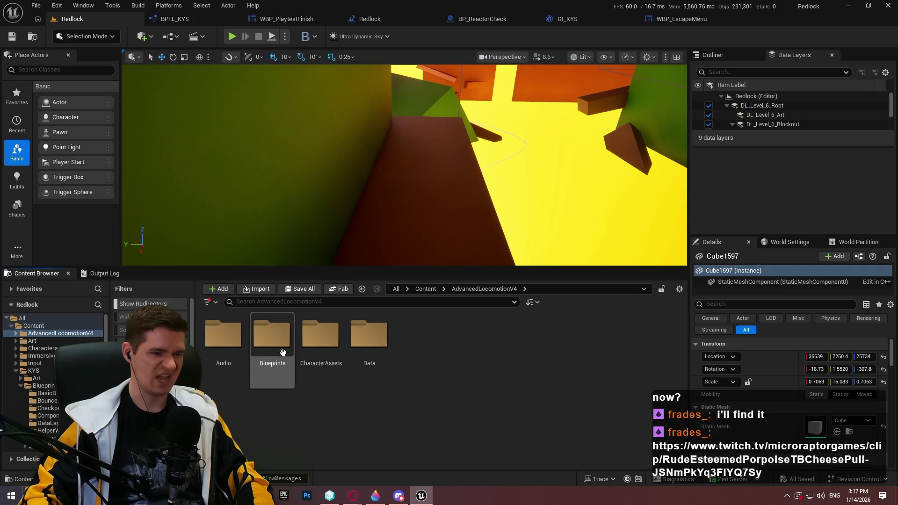
pyautogui.doubleClick(273, 334)
pyautogui.click(418, 334)
pyautogui.click(496, 290)
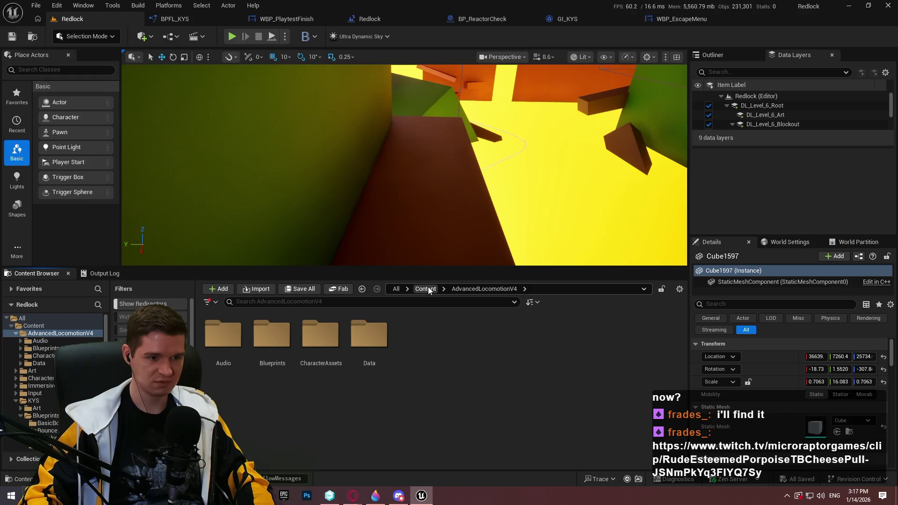
pyautogui.click(426, 289)
pyautogui.doubleClick(369, 334)
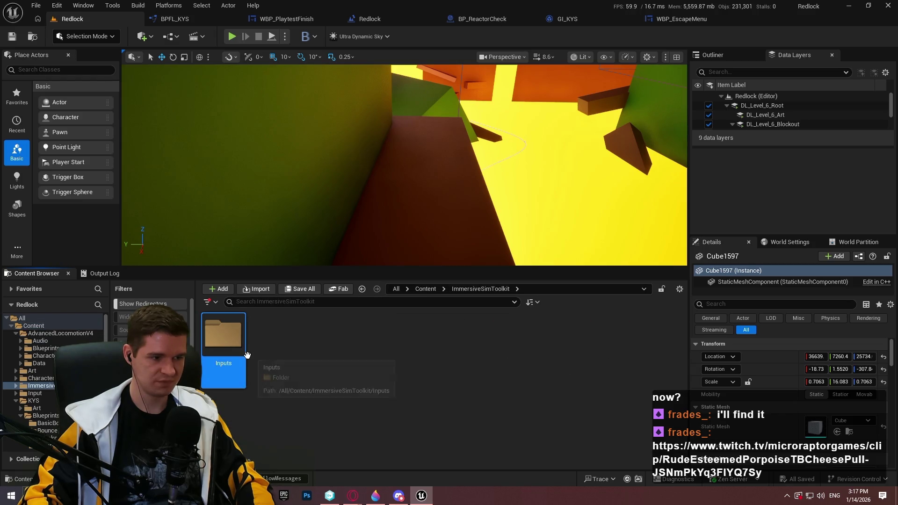
pyautogui.doubleClick(223, 334)
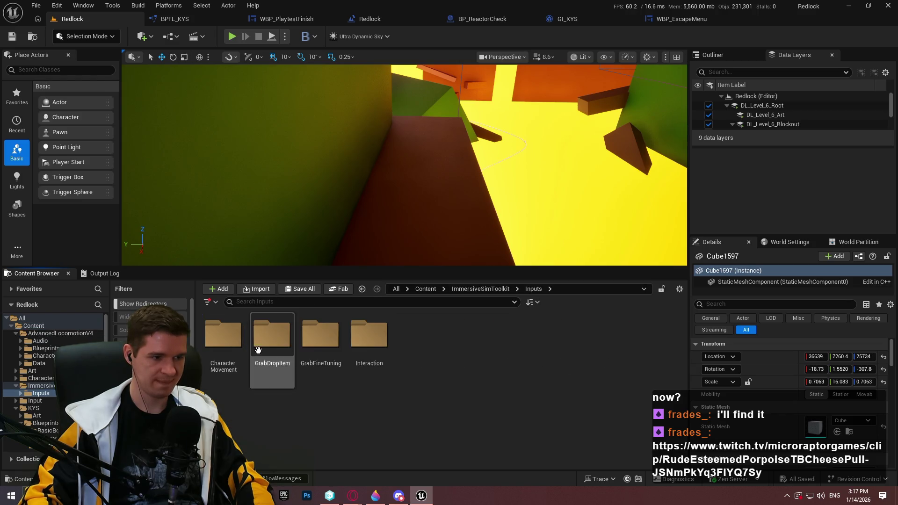
# Step: Create an Input Action named IA_EscapeMenu in the Inputs folder and open it
pyautogui.rightClick(438, 361)
pyautogui.moveTo(489, 393)
pyautogui.moveTo(489, 376)
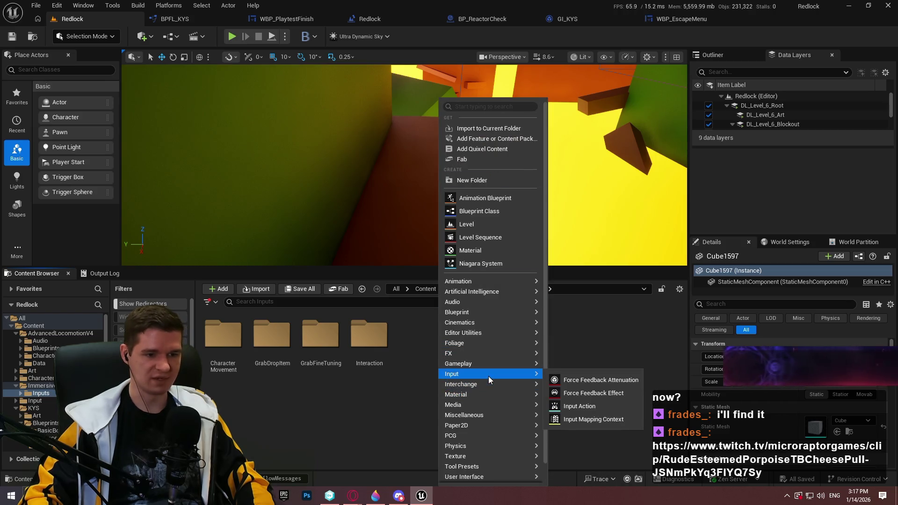
pyautogui.click(574, 407)
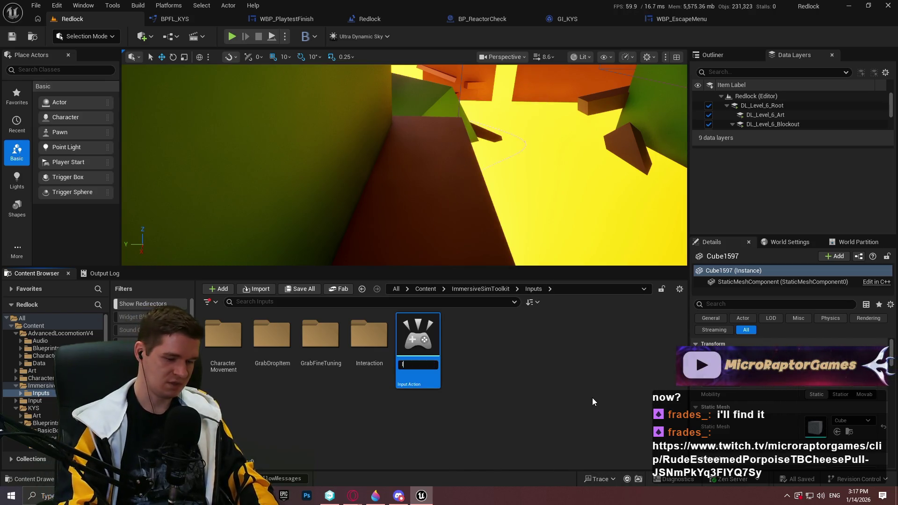
pyautogui.write('IA_Escape')
pyautogui.write('Menu')
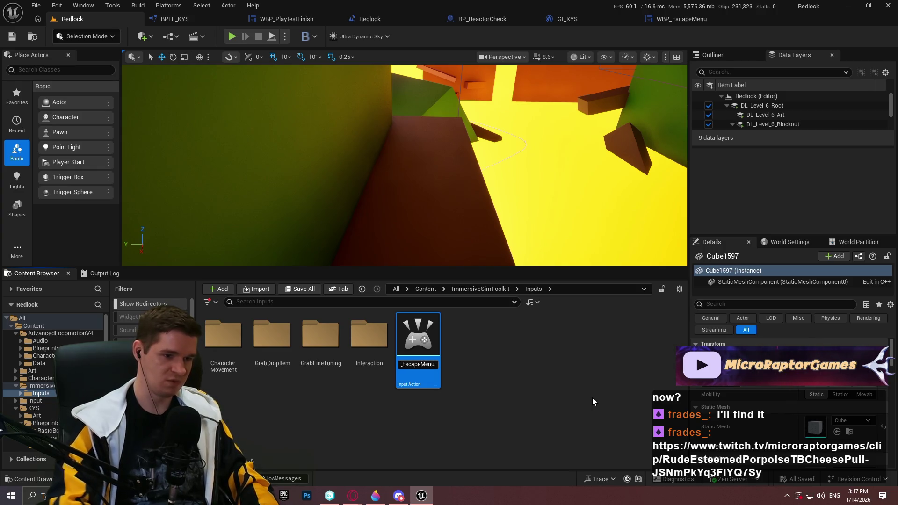
pyautogui.press('Return')
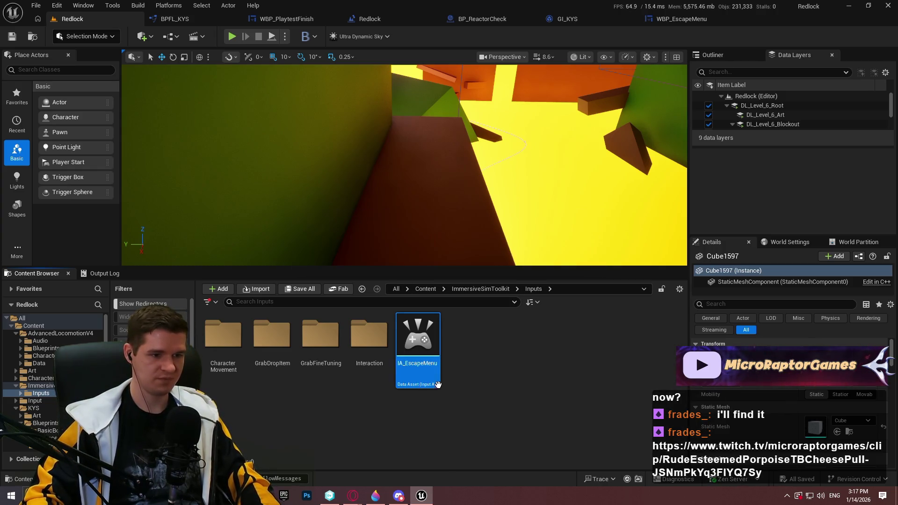
pyautogui.doubleClick(419, 377)
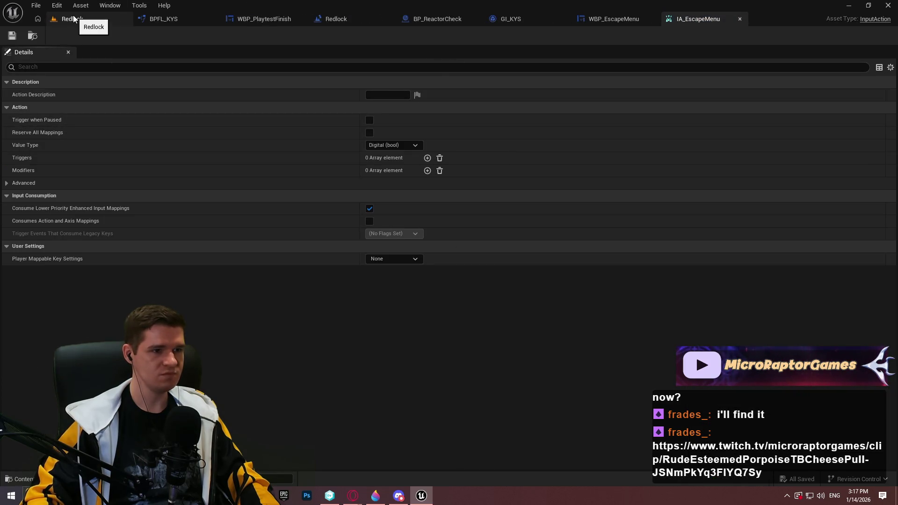
# Step: Browse the AdvancedLocomotionV4 and Input folders from the Content root
pyautogui.click(73, 19)
pyautogui.click(495, 289)
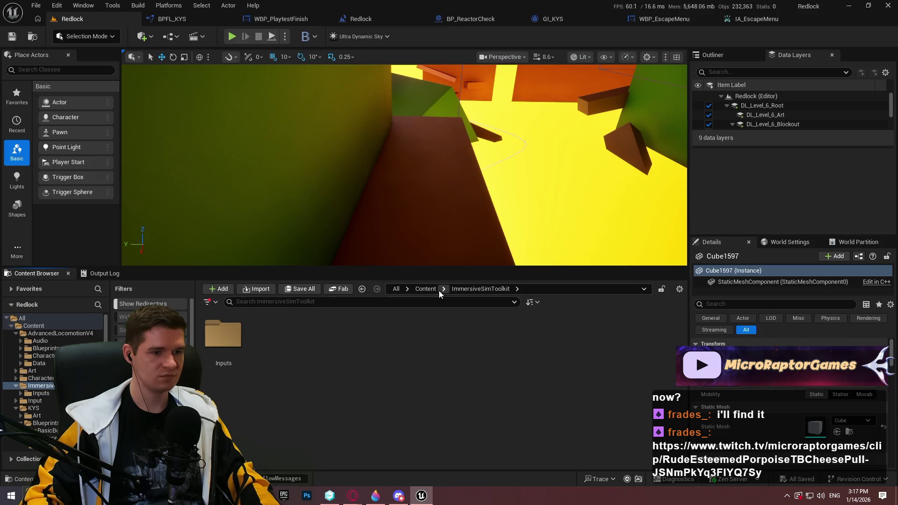
pyautogui.click(431, 290)
pyautogui.doubleClick(223, 336)
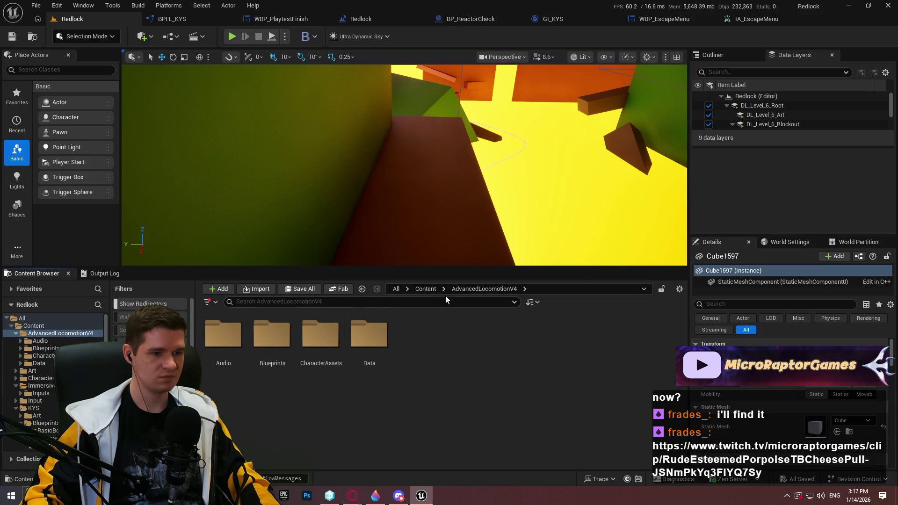
pyautogui.click(427, 289)
pyautogui.doubleClick(424, 369)
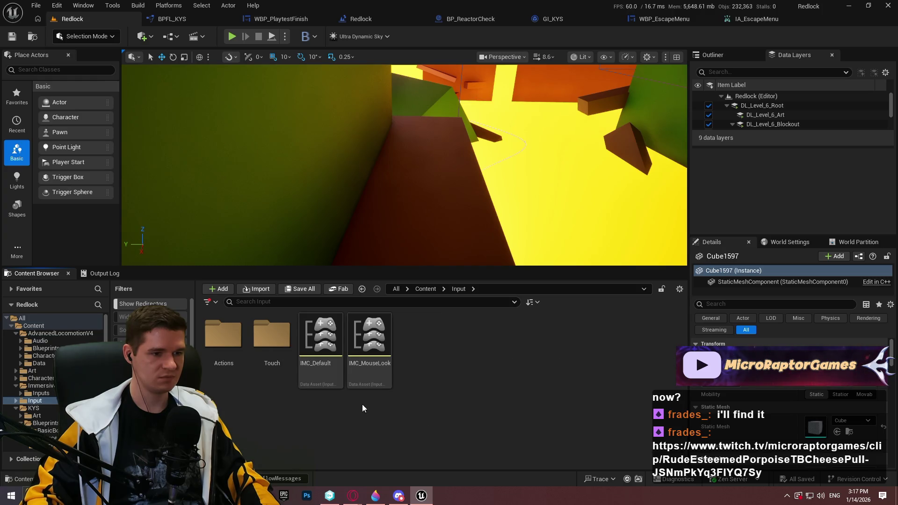
pyautogui.click(420, 290)
# Step: Open IMC_Default in ImmersiveSimToolkit > Inputs > CharacterMovement
pyautogui.doubleClick(369, 336)
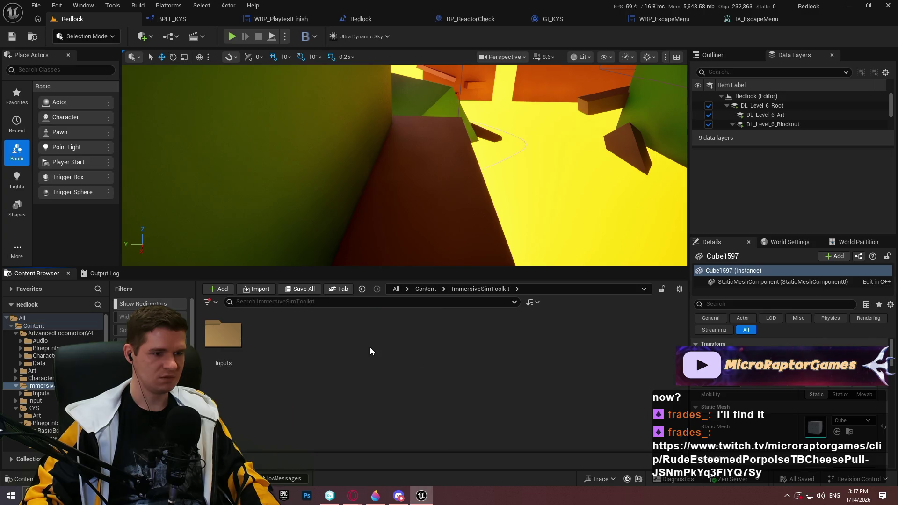
pyautogui.doubleClick(236, 335)
pyautogui.doubleClick(238, 336)
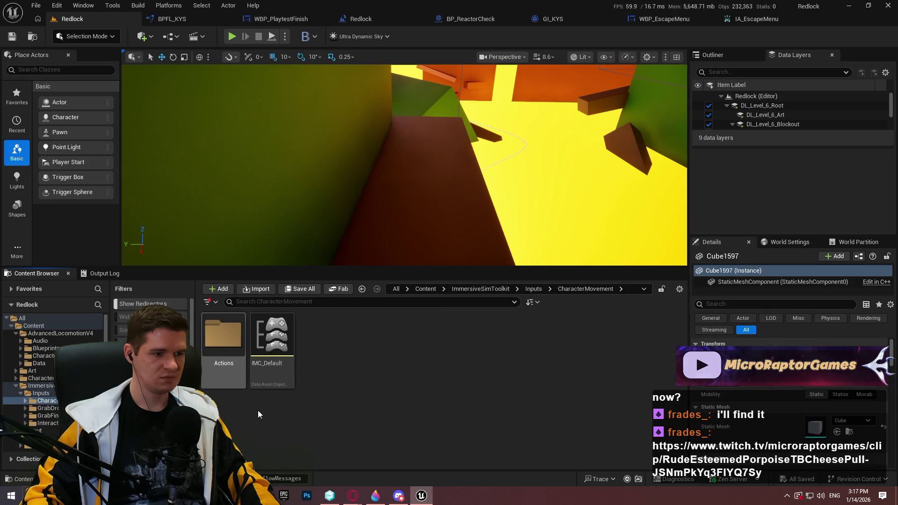
pyautogui.doubleClick(271, 372)
# Step: Add an IMC_Default mapping binding IA_EscapeMenu to the Escape key, save, and return to Content
pyautogui.click(48, 107)
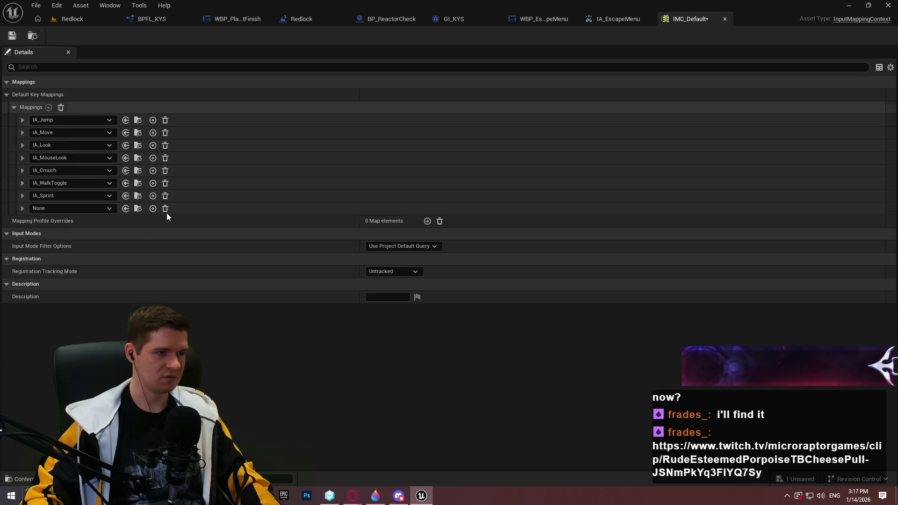
pyautogui.click(75, 208)
pyautogui.write('escape')
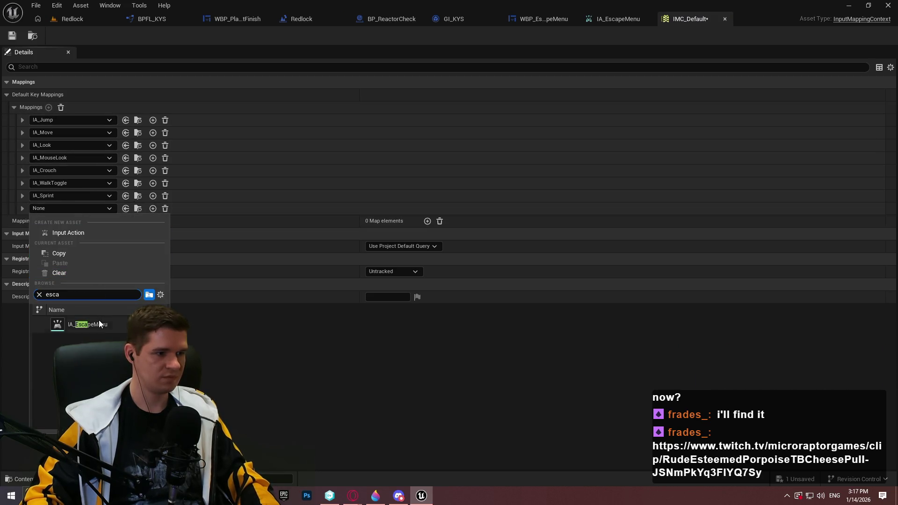
pyautogui.click(99, 320)
pyautogui.click(22, 208)
pyautogui.click(57, 223)
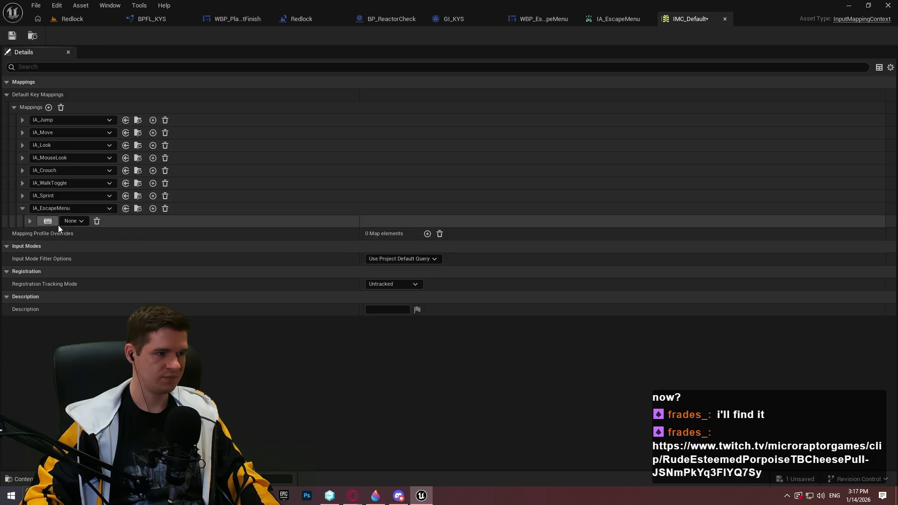
pyautogui.press('Escape')
pyautogui.click(12, 36)
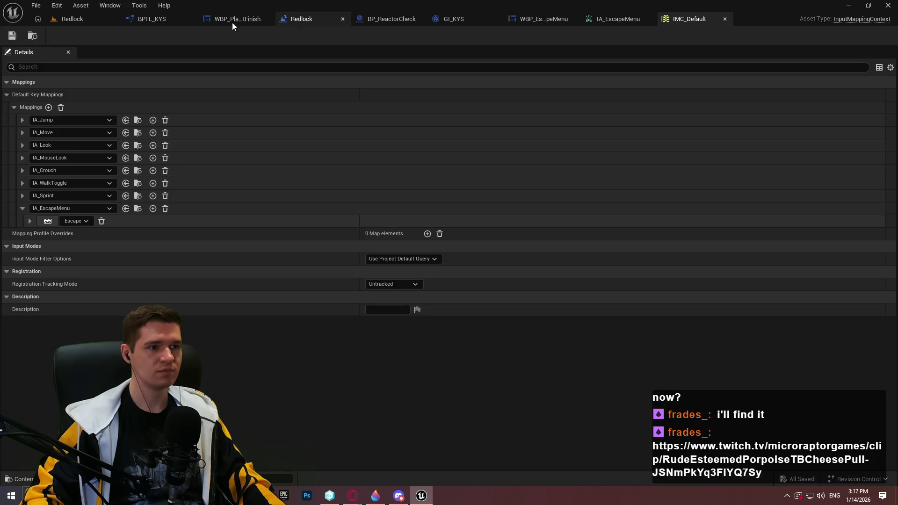
pyautogui.click(70, 20)
pyautogui.click(425, 288)
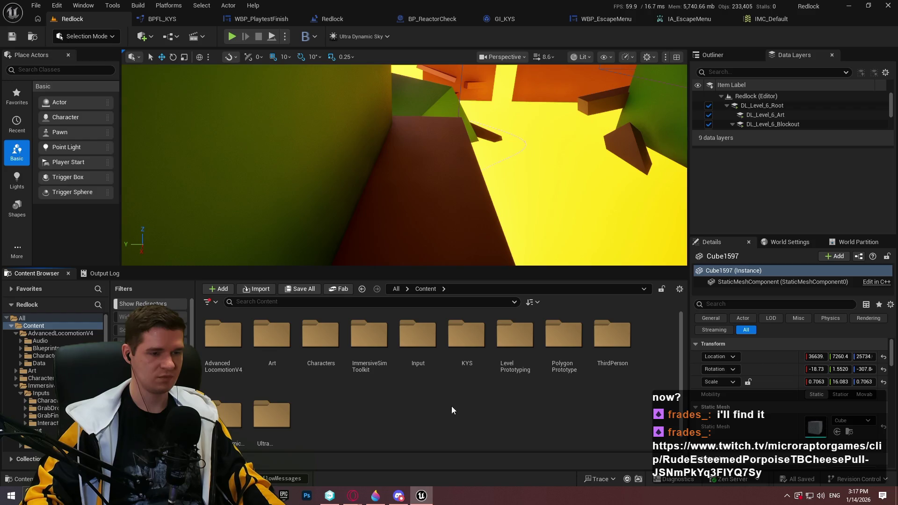
# Step: Open the ALS_AnimMan_CharacterBP blueprint from AdvancedLocomotionV4/Blueprints/CharacterLogic
pyautogui.click(207, 350)
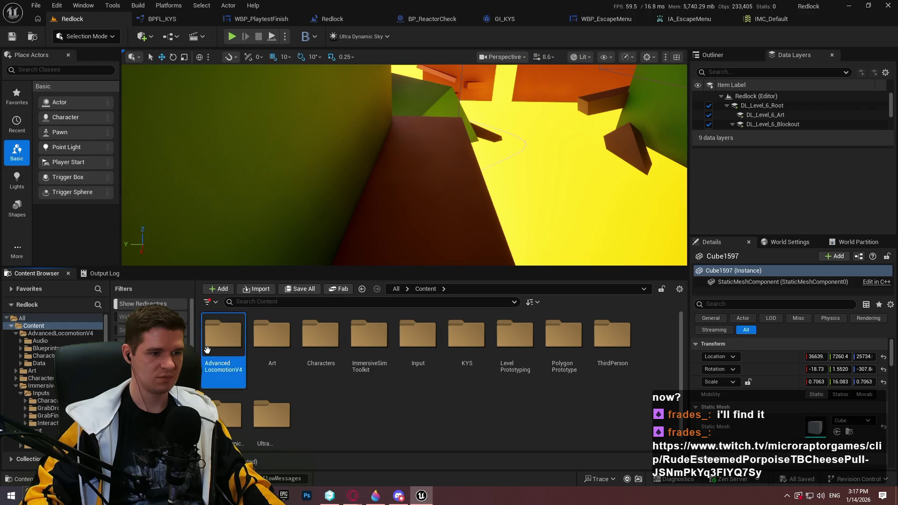
pyautogui.doubleClick(207, 351)
pyautogui.doubleClick(272, 334)
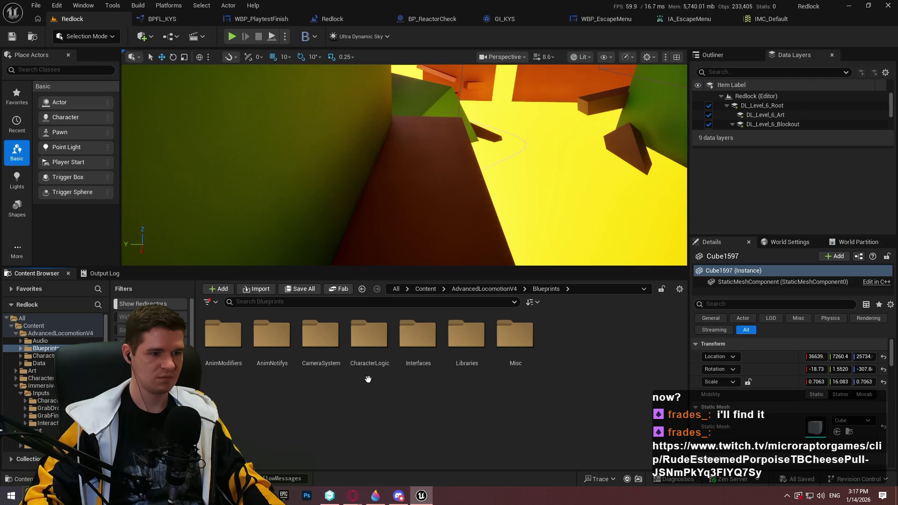
pyautogui.doubleClick(369, 342)
pyautogui.click(271, 373)
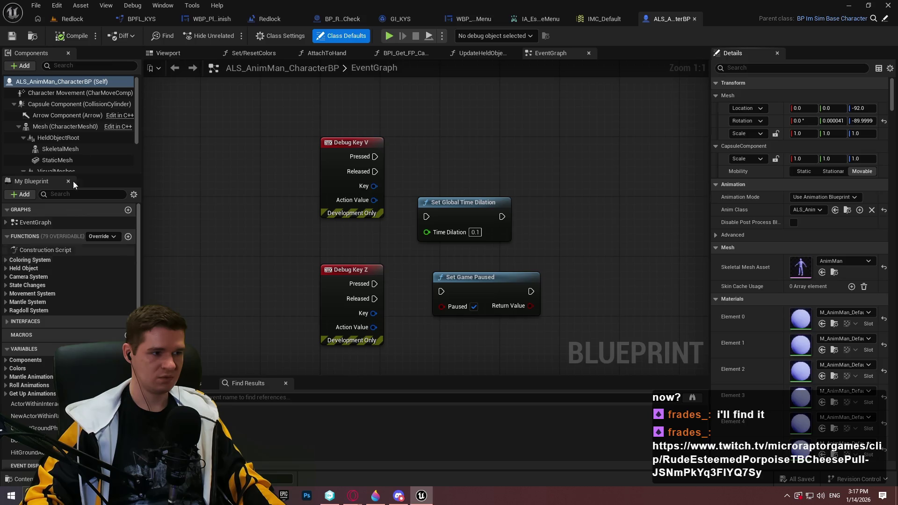
# Step: Back in the Redlock level editor, open BP_ImSimBaseCharacter's PlayerInputGraph
pyautogui.click(72, 18)
pyautogui.click(331, 378)
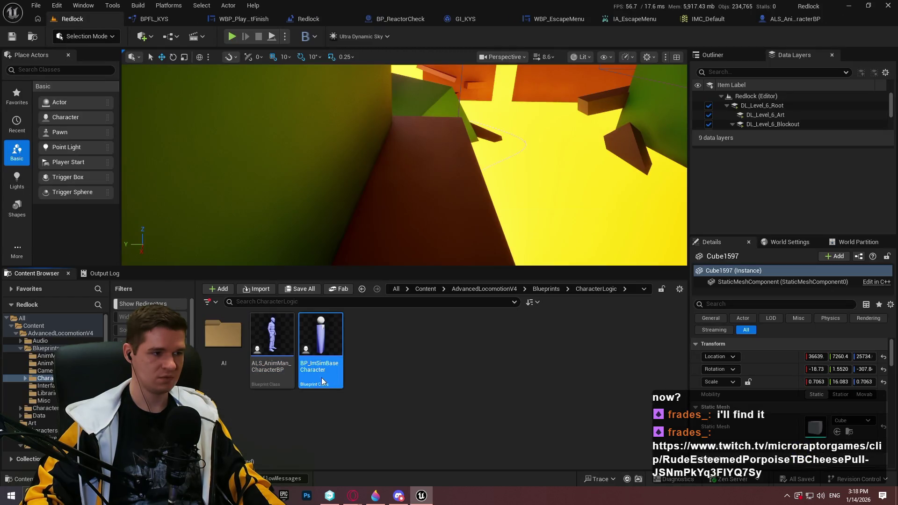
pyautogui.doubleClick(322, 381)
pyautogui.doubleClick(42, 245)
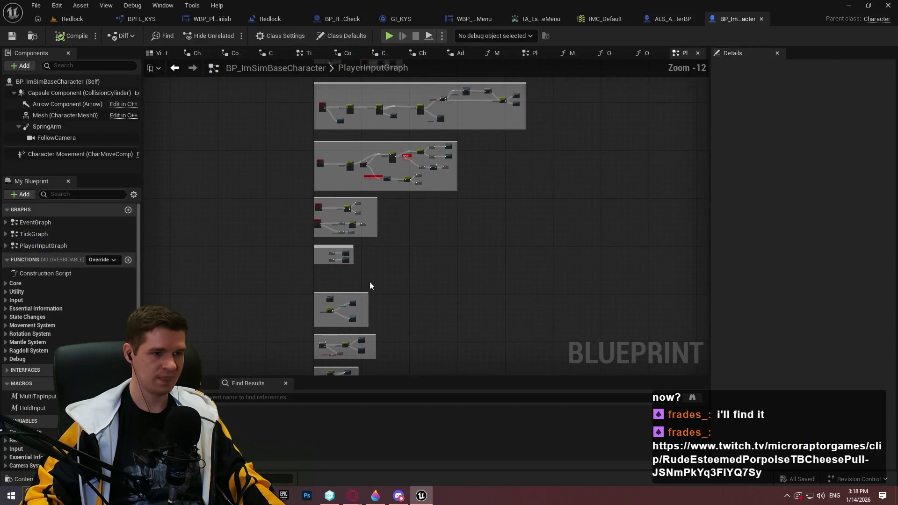
# Step: Place an expanded IA_EscapeMenu input event node on the left of the graph
pyautogui.scroll(8, 307, 206)
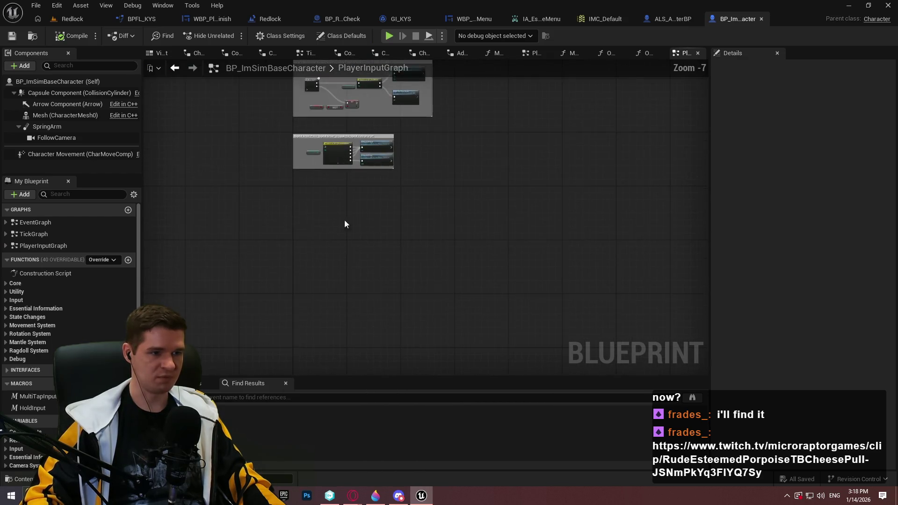
pyautogui.rightClick(323, 229)
pyautogui.write('escape menu')
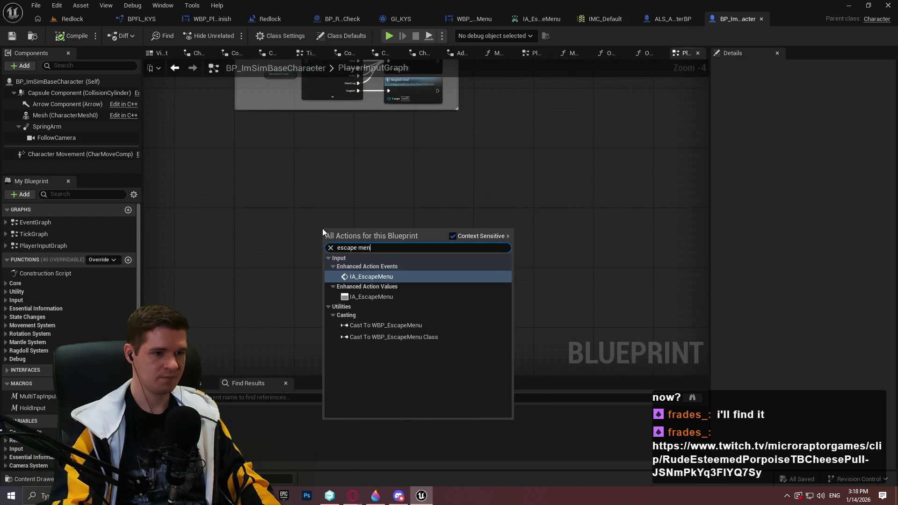
pyautogui.press('Return')
pyautogui.scroll(1, 359, 244)
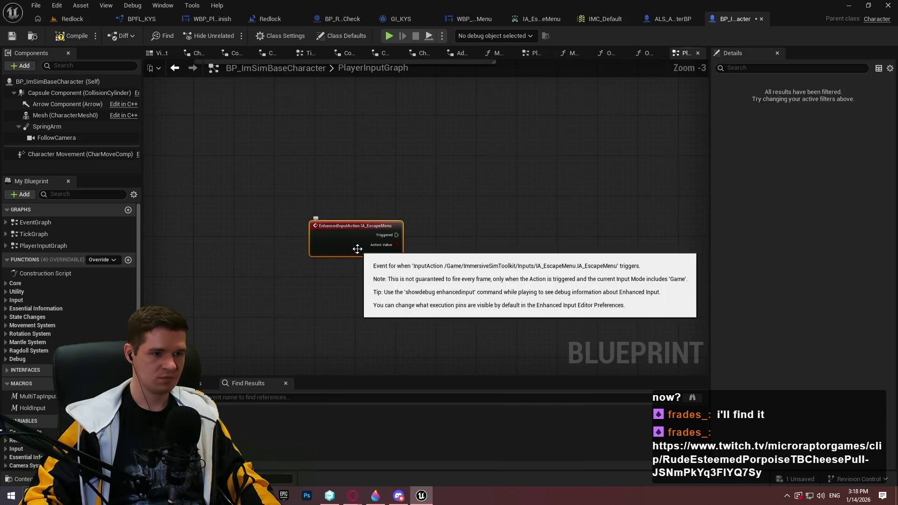
pyautogui.click(356, 250)
pyautogui.moveTo(358, 238)
pyautogui.mouseDown()
pyautogui.moveTo(228, 230)
pyautogui.moveTo(245, 231)
pyautogui.mouseUp()
pyautogui.scroll(2, 281, 220)
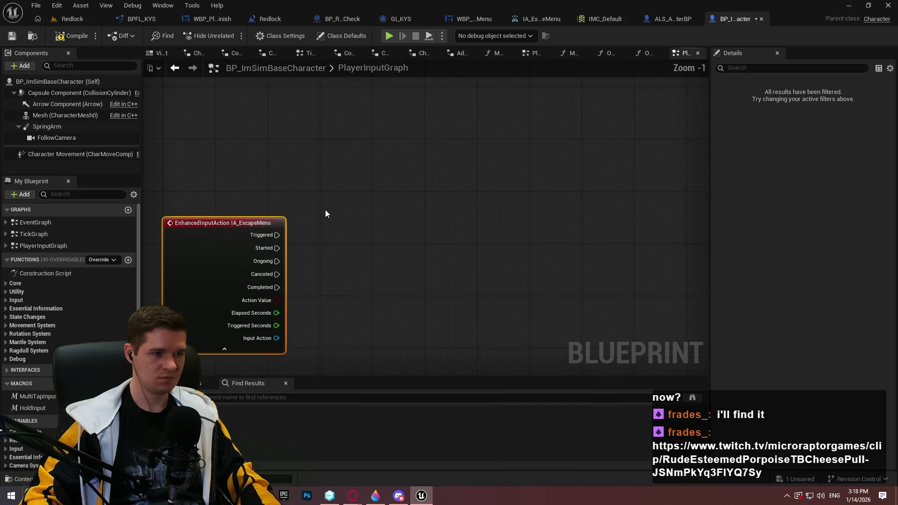
pyautogui.click(330, 201)
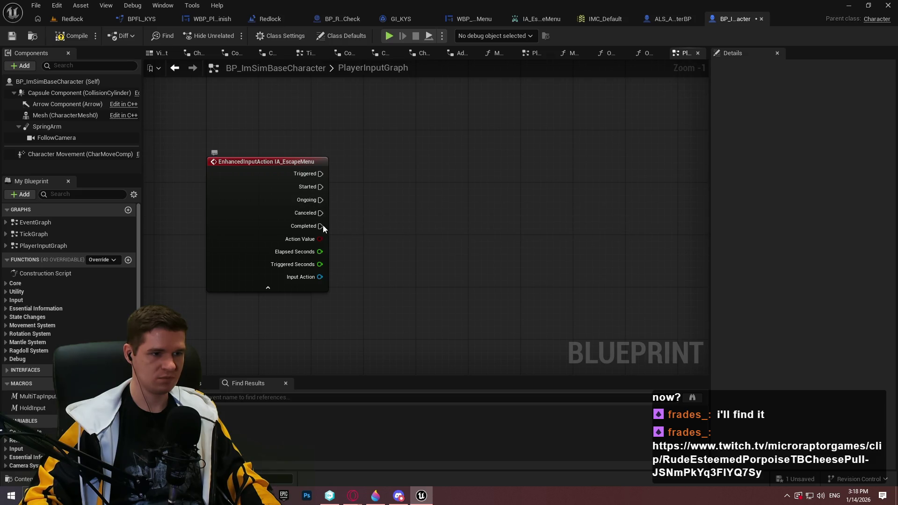
# Step: Wire a Create Widget node of class WBP Escape Menu to the Completed pin
pyautogui.moveTo(321, 226)
pyautogui.mouseDown()
pyautogui.moveTo(407, 242)
pyautogui.moveTo(375, 224)
pyautogui.mouseUp()
pyautogui.write('create widget')
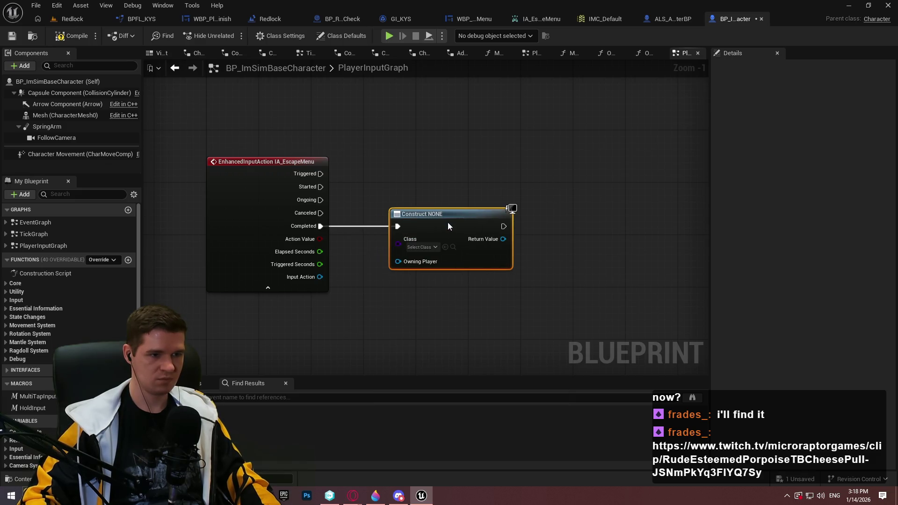
pyautogui.click(547, 277)
pyautogui.scroll(1, 547, 278)
pyautogui.click(401, 242)
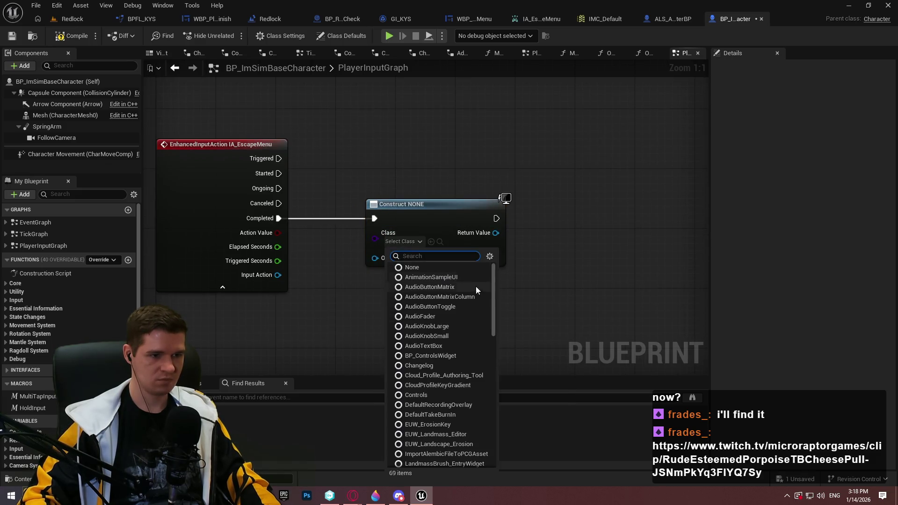
pyautogui.scroll(-2, 453, 324)
pyautogui.scroll(1, 453, 321)
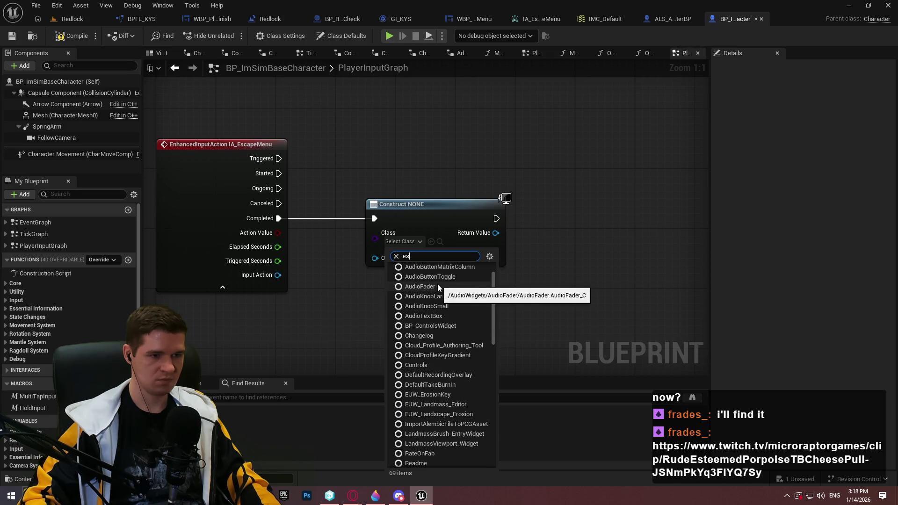
pyautogui.write('escape')
pyautogui.click(423, 267)
# Step: Feed the widget's return value into an Add to Viewport node, then compile and save
pyautogui.moveTo(531, 243)
pyautogui.mouseDown()
pyautogui.moveTo(488, 249)
pyautogui.moveTo(482, 241)
pyautogui.mouseUp()
pyautogui.write('add t')
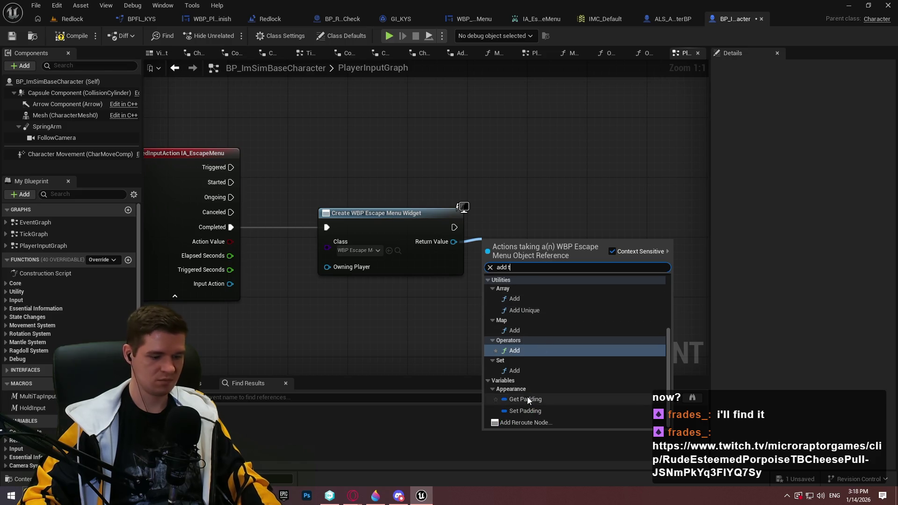
pyautogui.write('o vi')
pyautogui.press('Return')
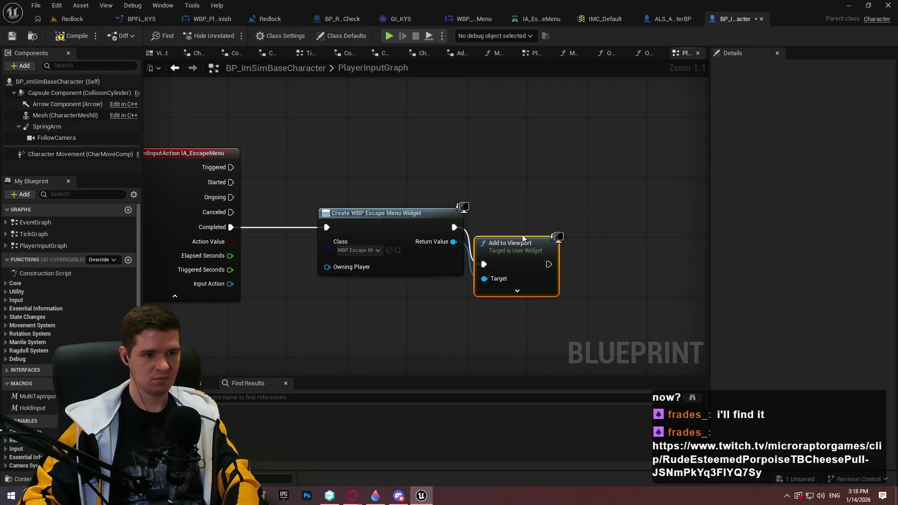
pyautogui.keyDown('ctrl'); pyautogui.click(346, 227); pyautogui.keyUp('ctrl')
pyautogui.click(290, 187)
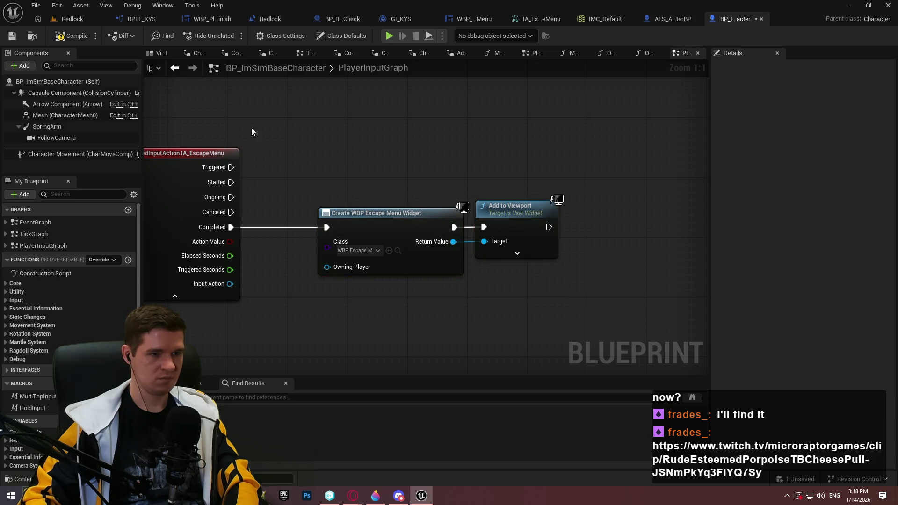
pyautogui.click(12, 36)
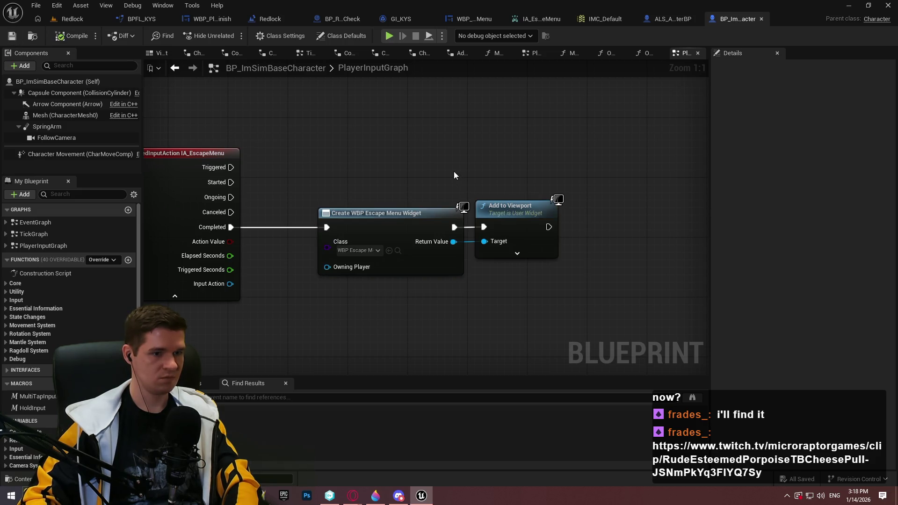
# Step: Add a Num - key mapping to IA_EscapeMenu in IMC_Default and save it
pyautogui.click(442, 36)
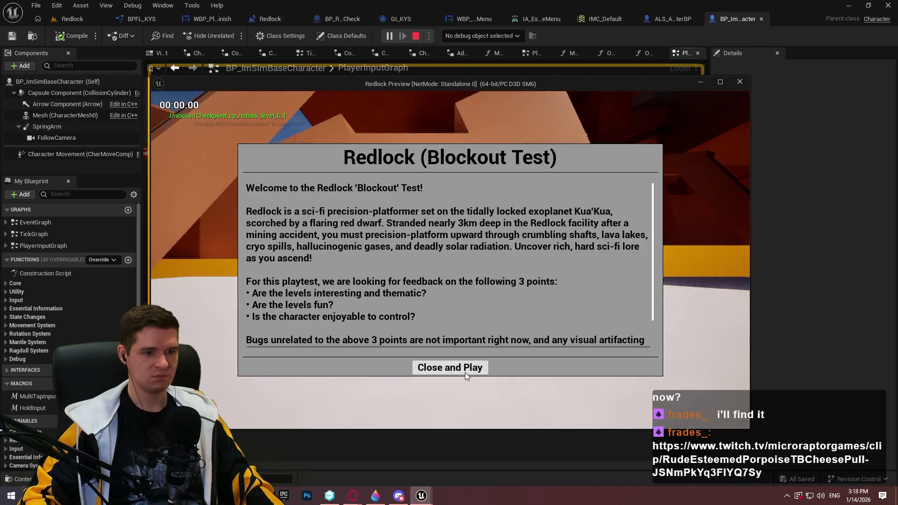
pyautogui.press('Escape')
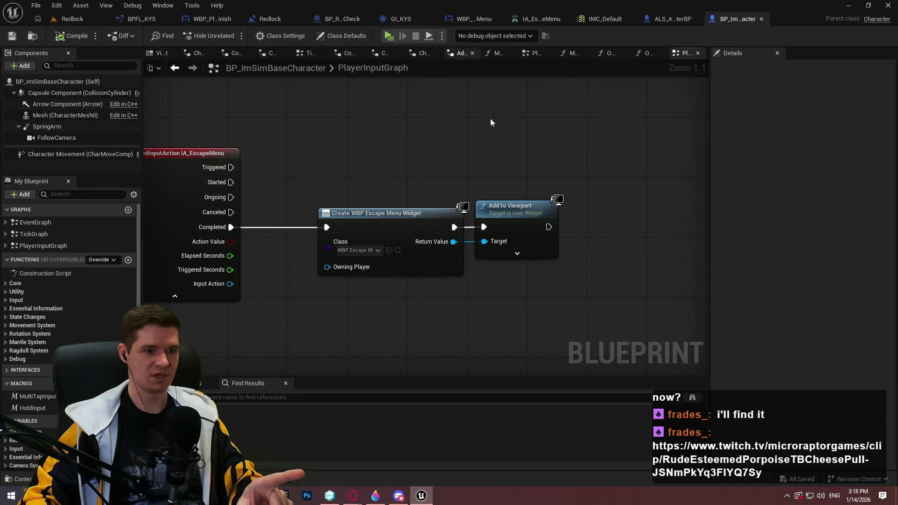
pyautogui.click(617, 20)
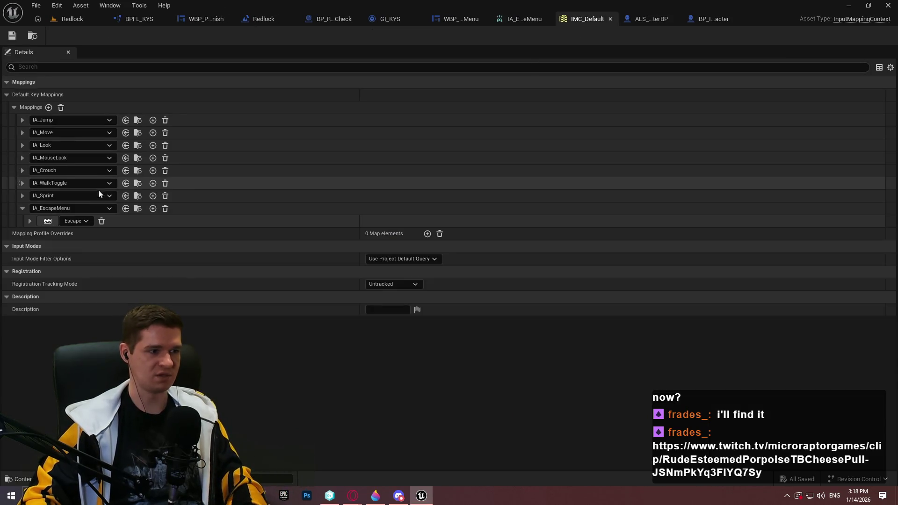
pyautogui.click(153, 208)
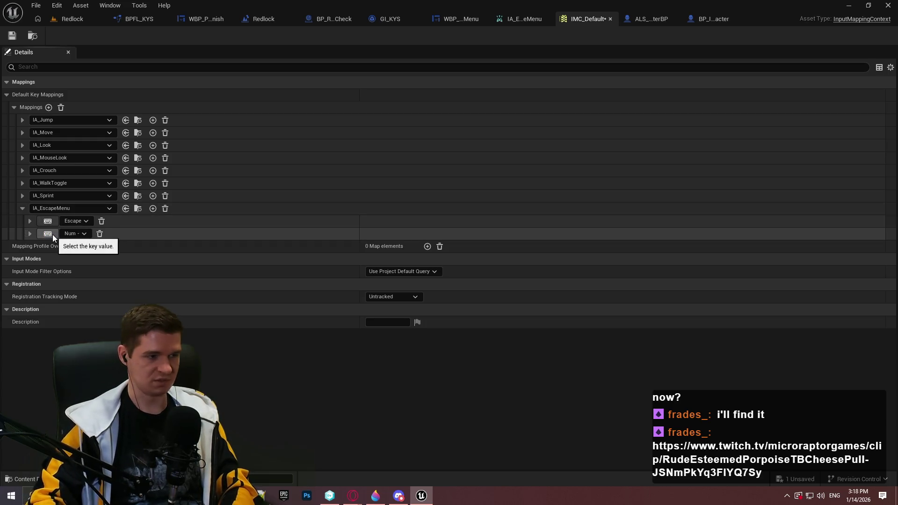
pyautogui.click(12, 36)
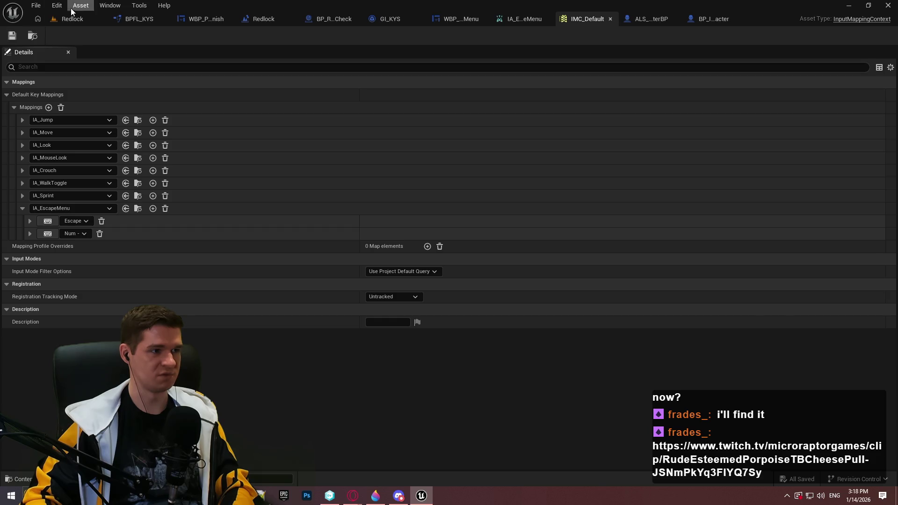
# Step: Run a Standalone playtest and confirm Escape shows the Game Paused menu
pyautogui.click(70, 19)
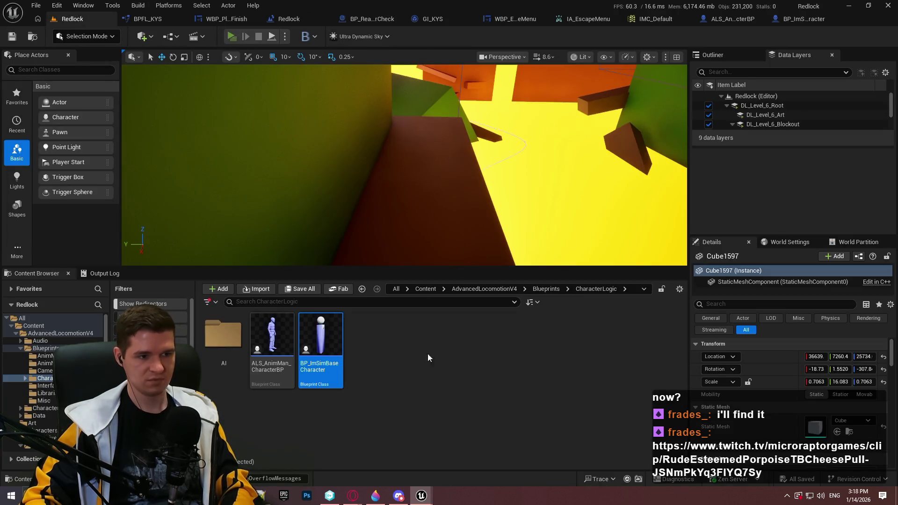
pyautogui.hotkey('alt', 'p')
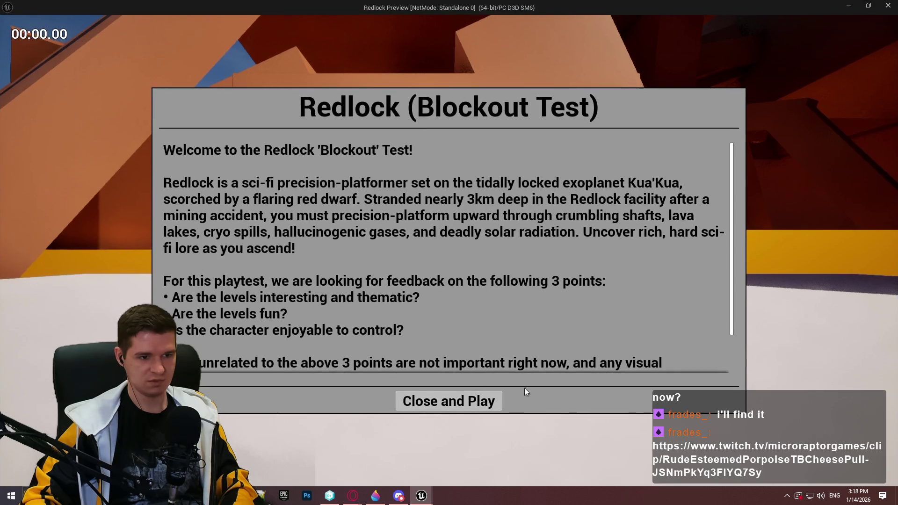
pyautogui.click(448, 400)
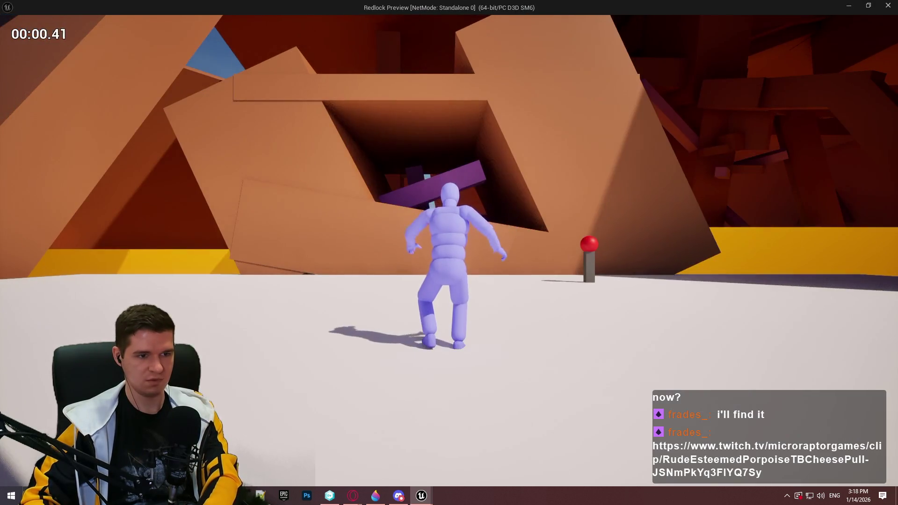
pyautogui.press('Escape')
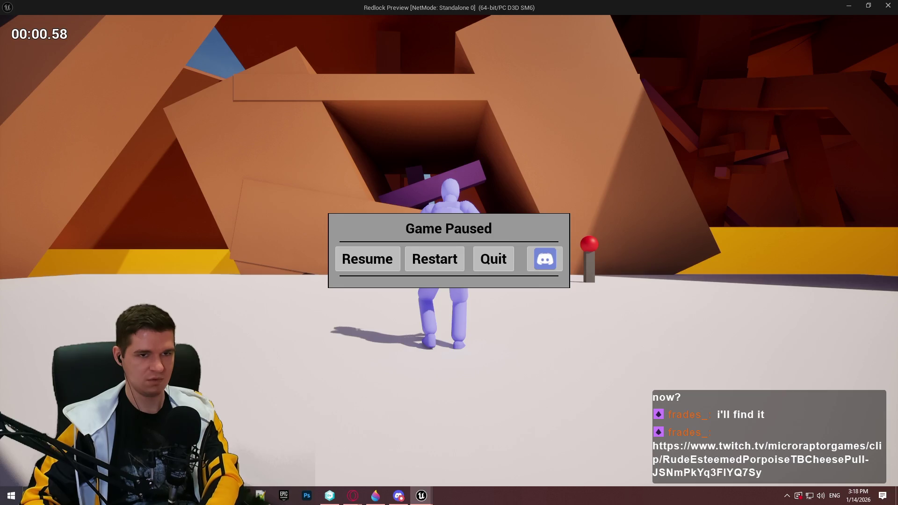
pyautogui.click(493, 258)
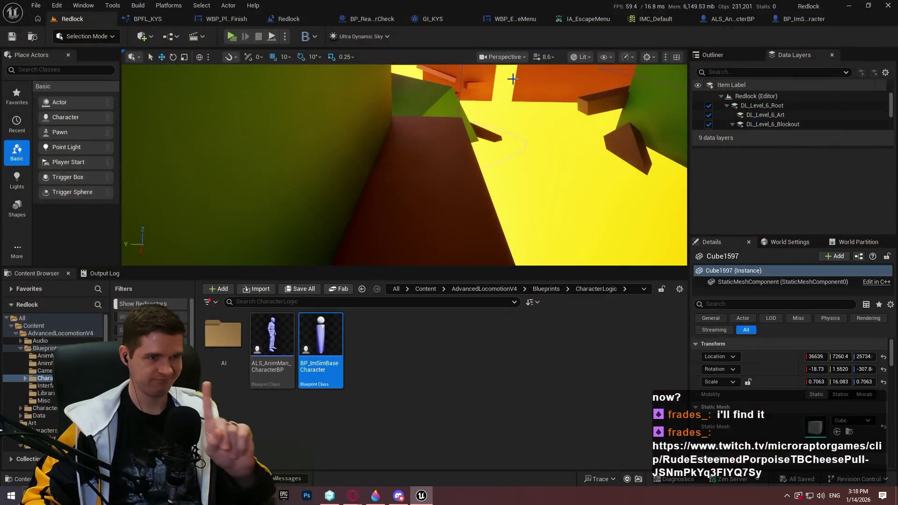
# Step: Add a Focus Input on UI node after Add to Viewport with straightened wires
pyautogui.click(797, 21)
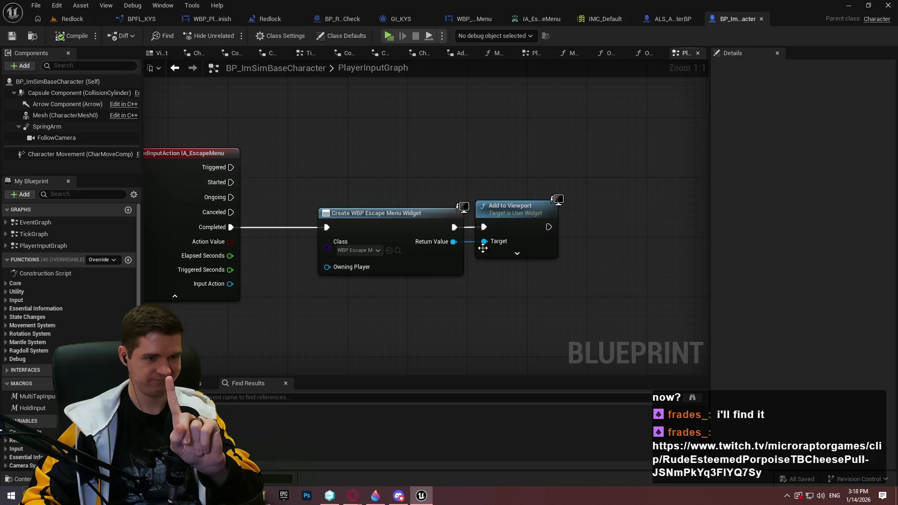
pyautogui.moveTo(484, 242)
pyautogui.mouseDown()
pyautogui.moveTo(510, 286)
pyautogui.moveTo(549, 227)
pyautogui.mouseUp()
pyautogui.write('focus in')
pyautogui.press('Return')
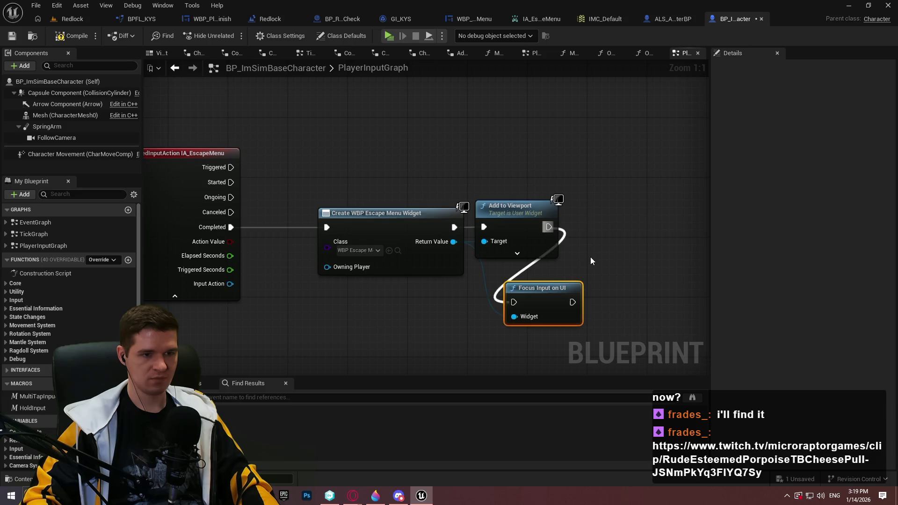
pyautogui.press('f')
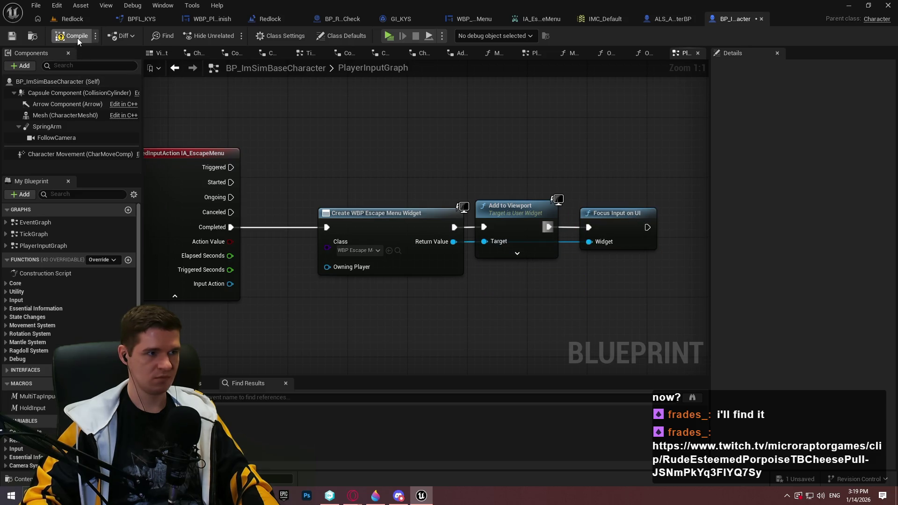
pyautogui.click(69, 19)
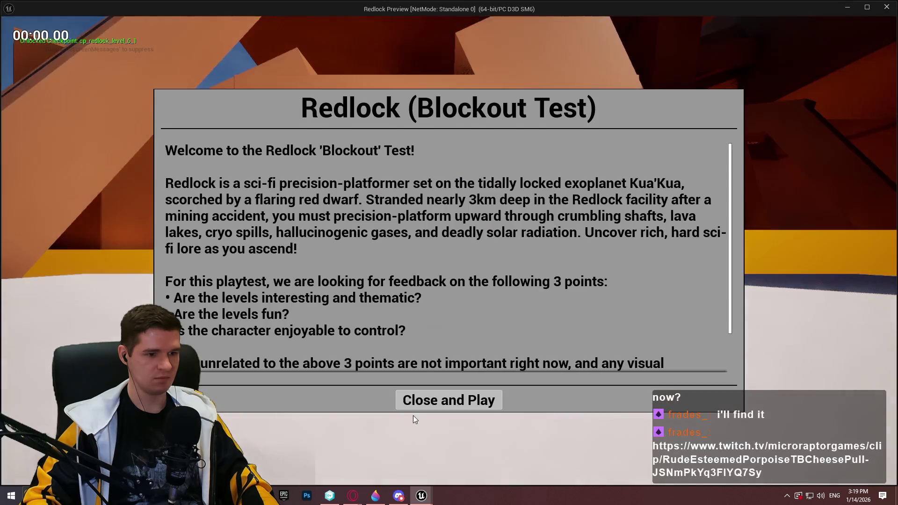
# Step: In a Standalone test, pause with Escape and confirm Resume works twice
pyautogui.click(449, 399)
pyautogui.press('Escape')
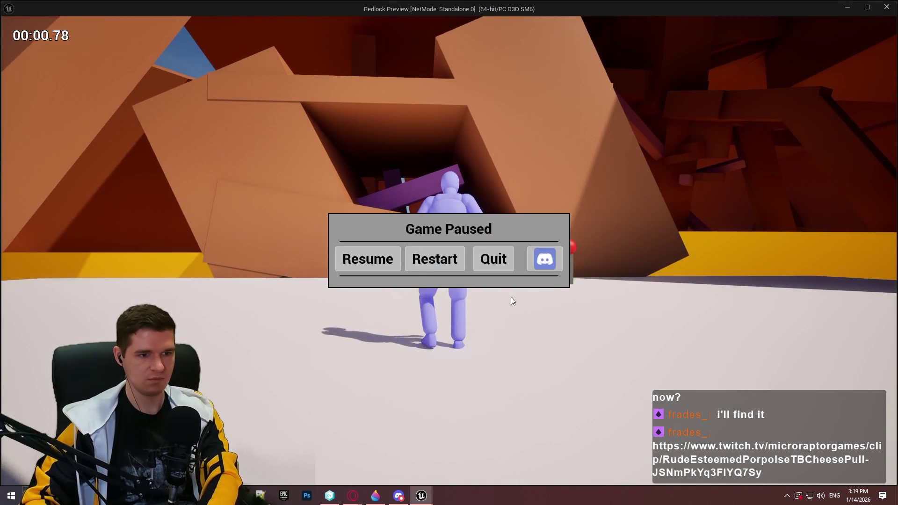
pyautogui.click(360, 265)
pyautogui.press('Escape')
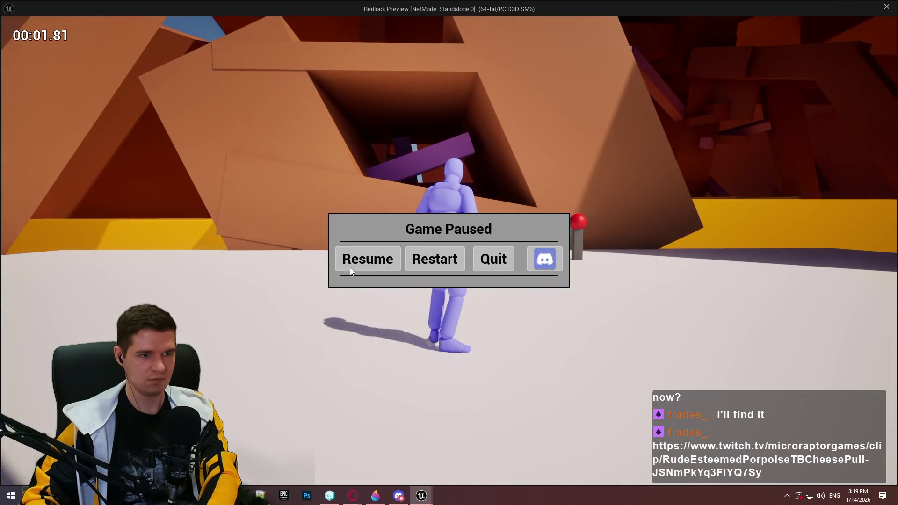
pyautogui.click(350, 268)
# Step: Restart the level twice from the pause menu, then close the game window
pyautogui.press('Escape')
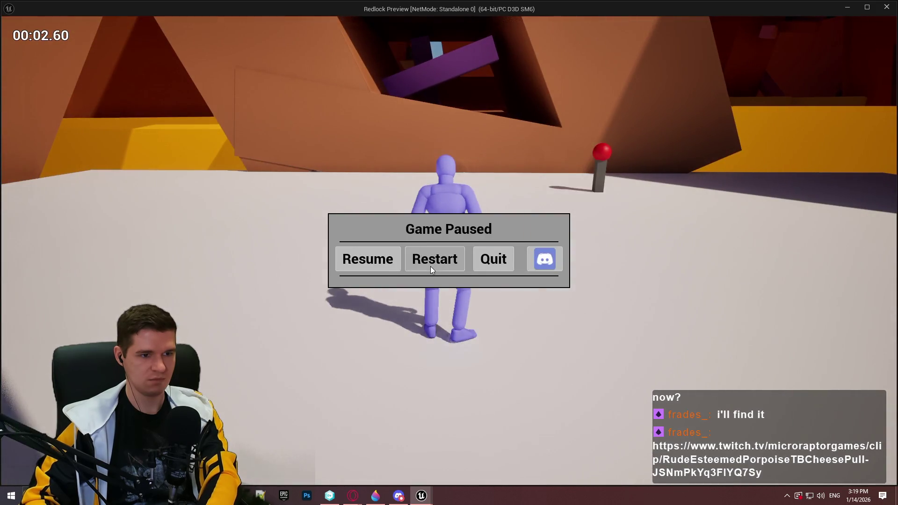
pyautogui.click(430, 265)
pyautogui.click(449, 399)
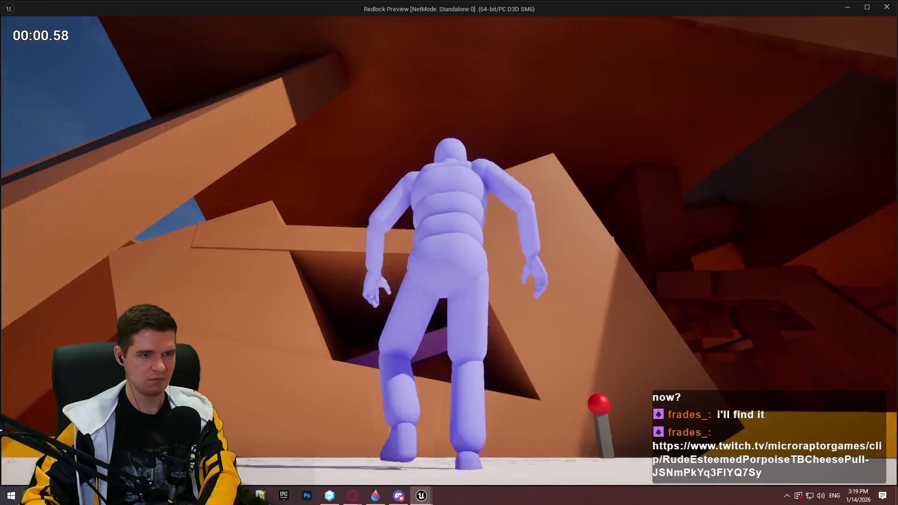
pyautogui.press('Escape')
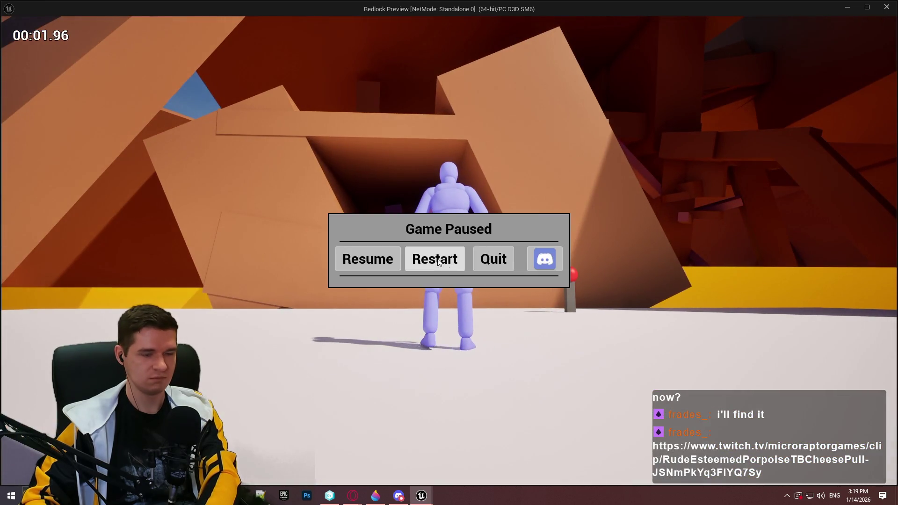
pyautogui.click(447, 267)
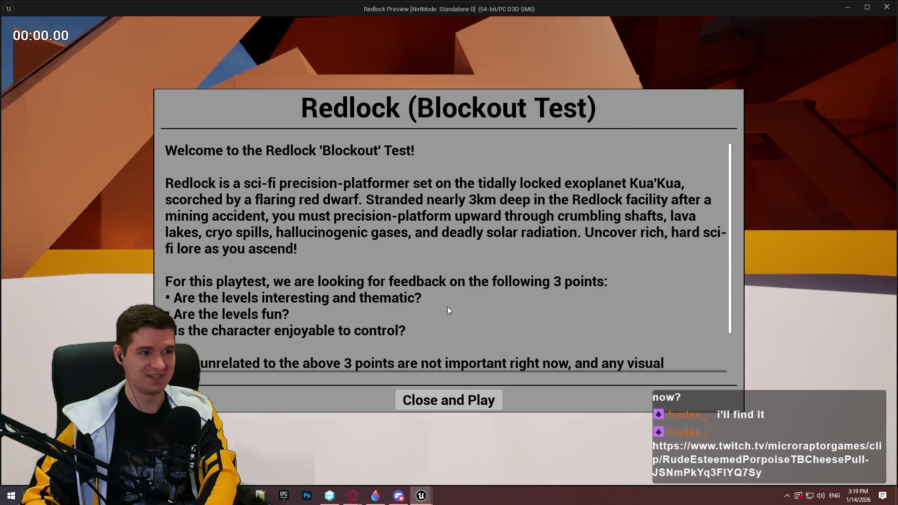
pyautogui.click(473, 405)
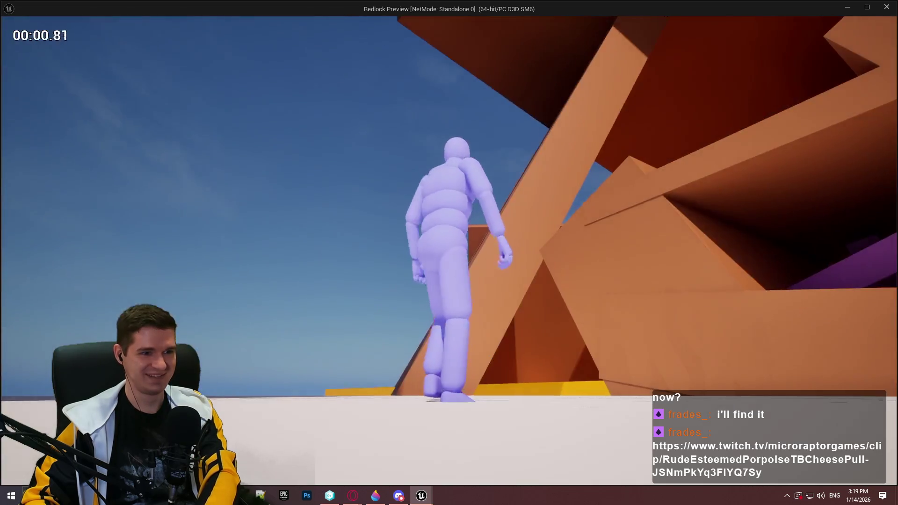
pyautogui.hotkey('alt', 'F4')
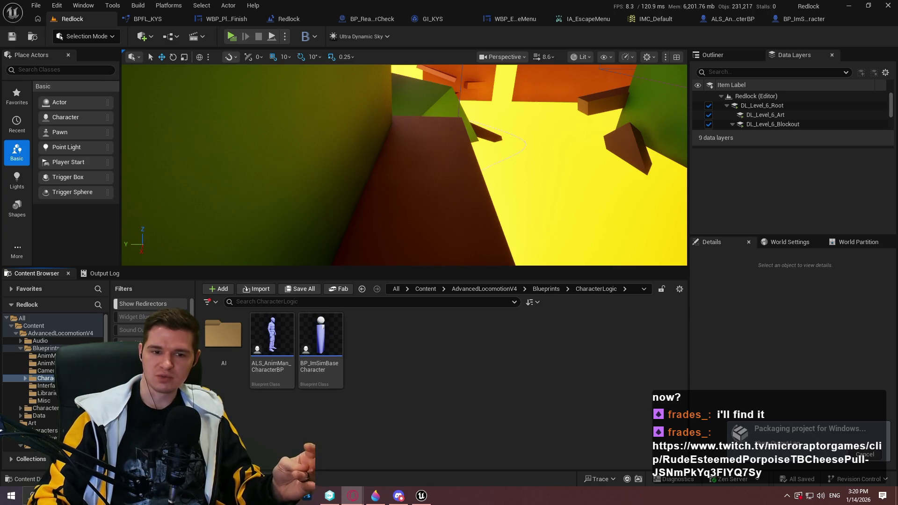
# Step: Choose Add to archive for the Windows build folder in Builds\Playtest
pyautogui.click(767, 410)
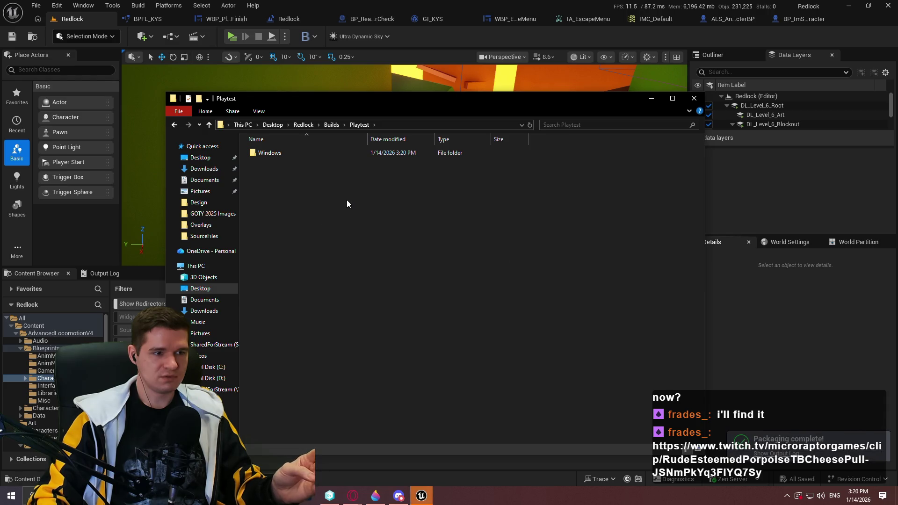
pyautogui.rightClick(279, 153)
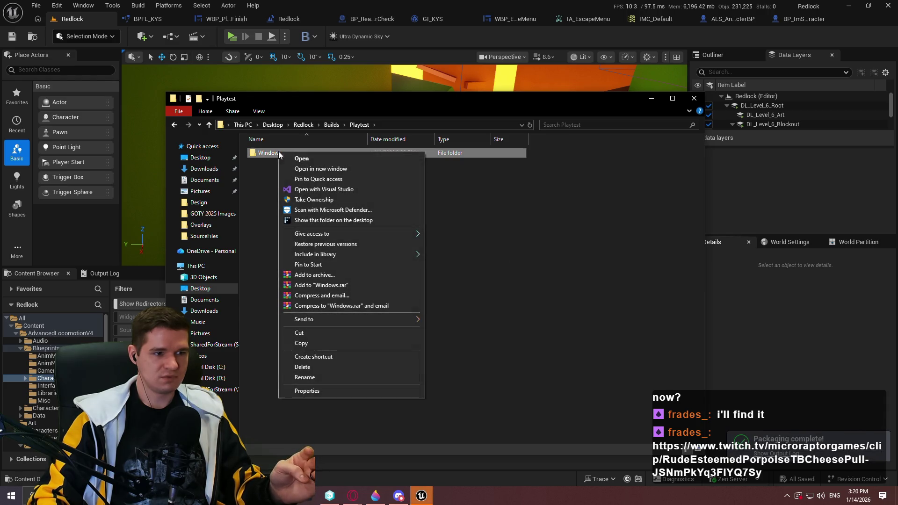
pyautogui.click(327, 275)
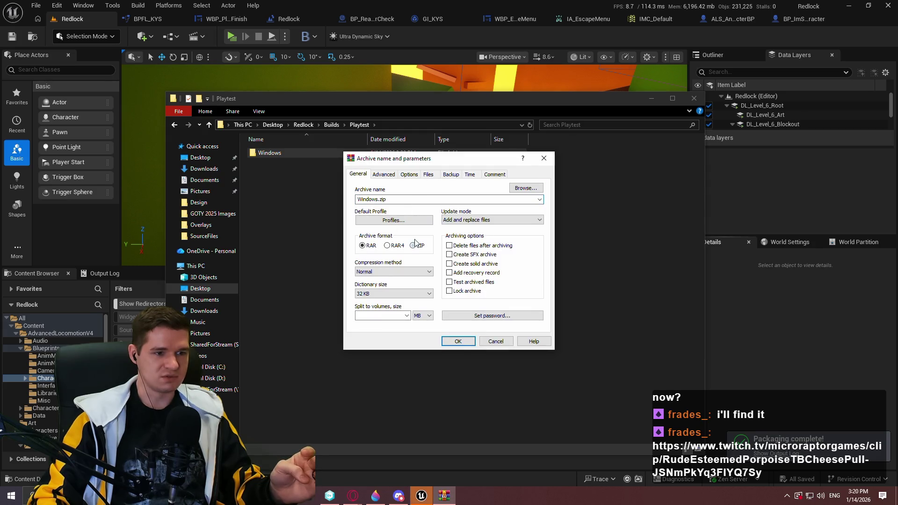
# Step: Pack the Windows build as ZIP archive Redlock Blockout Playtest (Jan_14_26).zip
pyautogui.click(413, 246)
pyautogui.click(378, 199)
pyautogui.press('BackSpace')
pyautogui.press('BackSpace')
pyautogui.press('BackSpace')
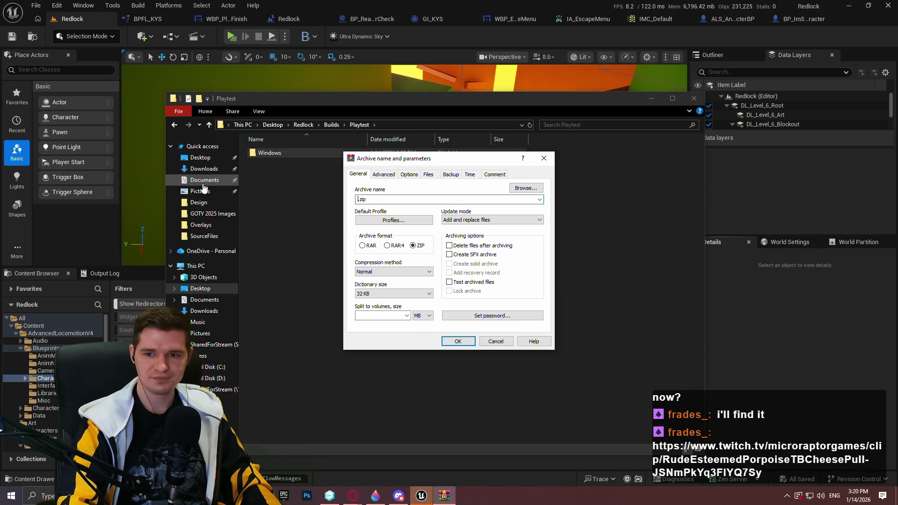
pyautogui.write('Redlock Bloc')
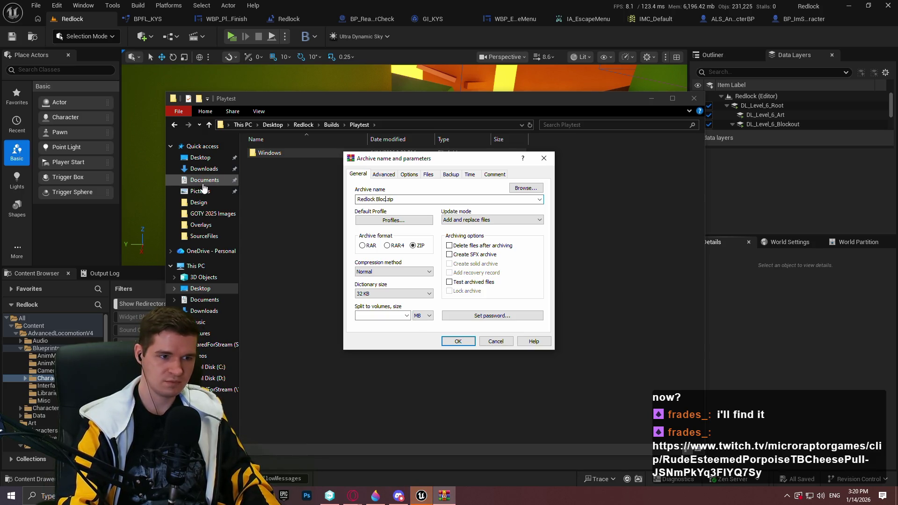
pyautogui.write('ut Playtest')
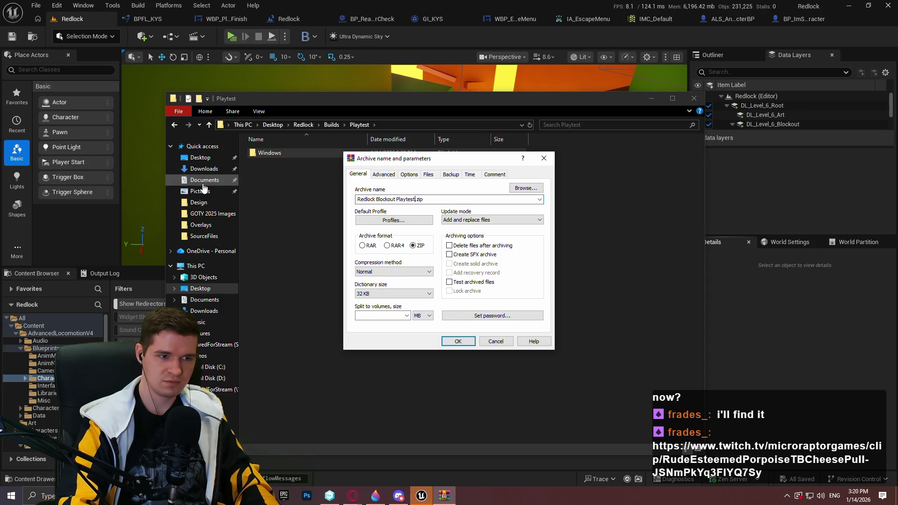
pyautogui.write('Jan')
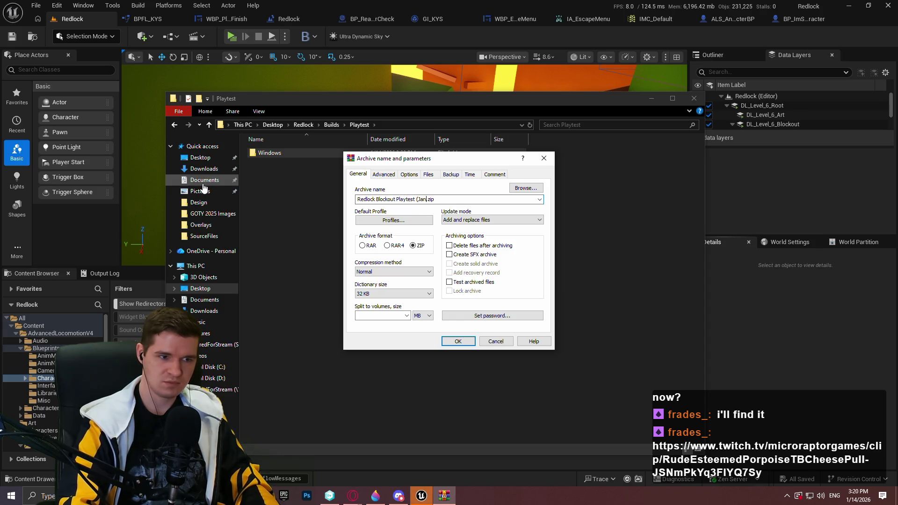
pyautogui.write('_)')
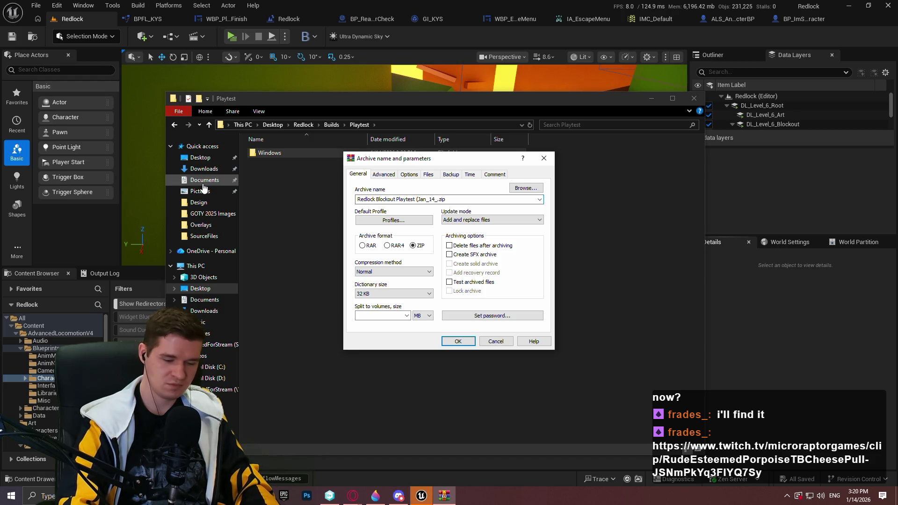
pyautogui.write('26')
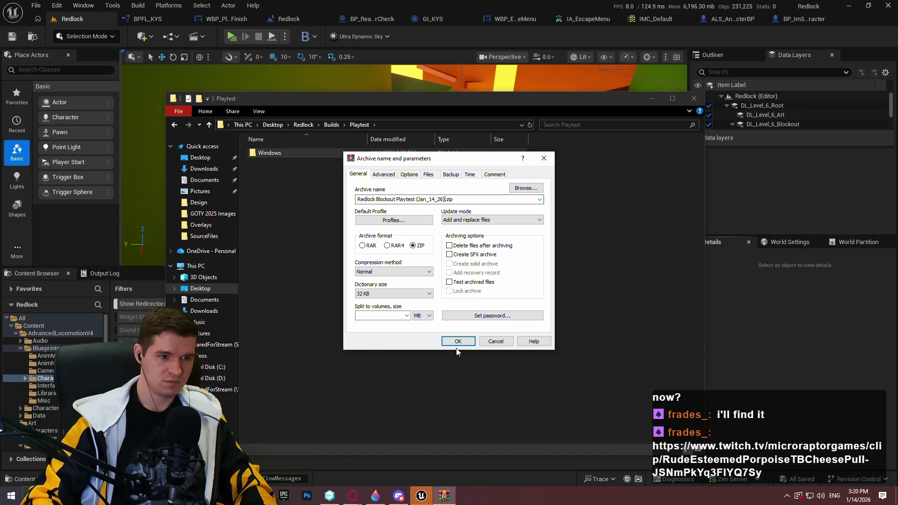
pyautogui.click(460, 342)
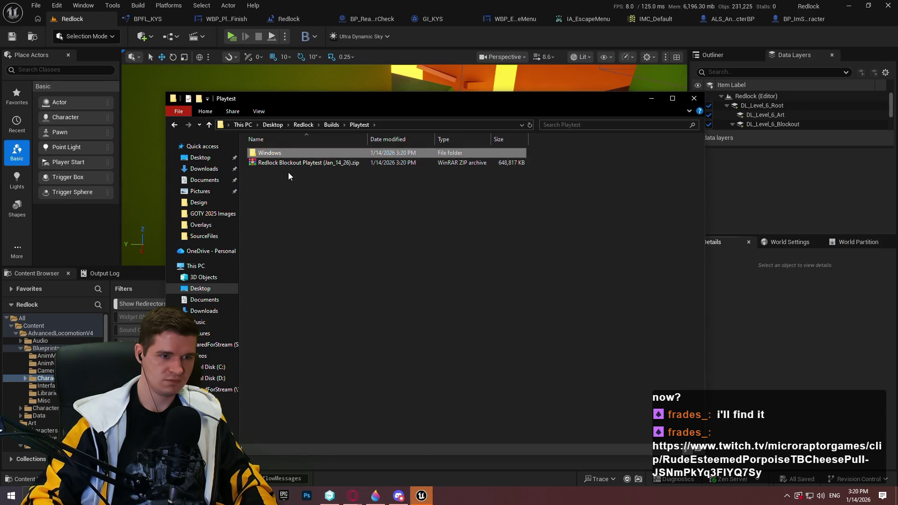
# Step: Drag the new playtest zip, then minimize the Playtest folder window
pyautogui.moveTo(290, 165); pyautogui.dragTo(359, 178)
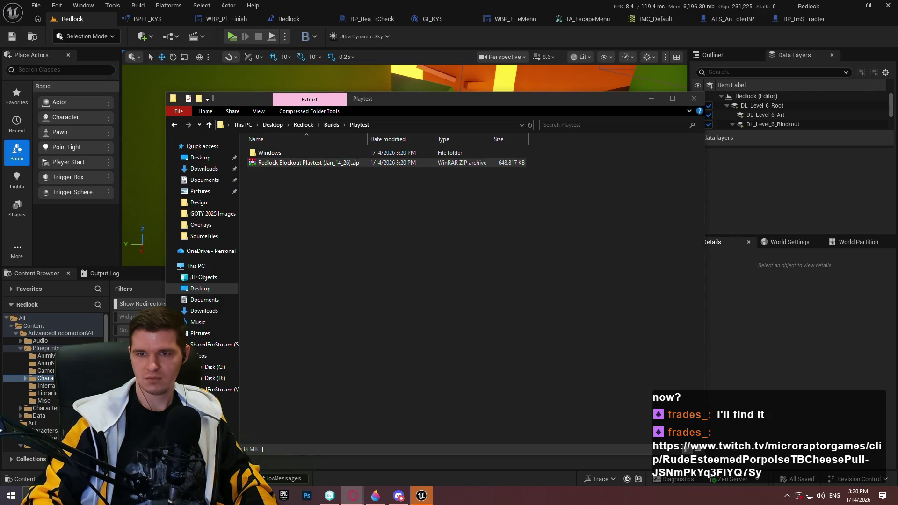
pyautogui.click(421, 496)
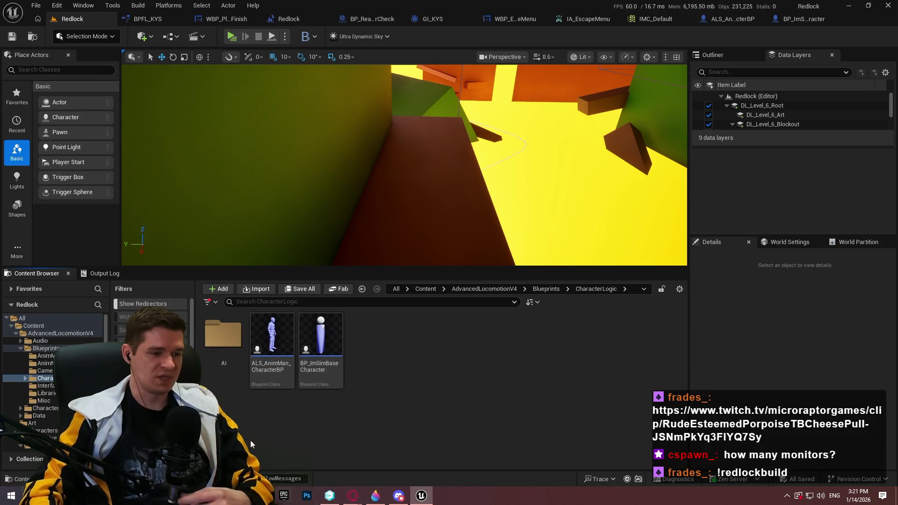
# Step: In a new File Explorer window, go Desktop > Redlock > Builds > Playtest > Windows
pyautogui.press('super+e')
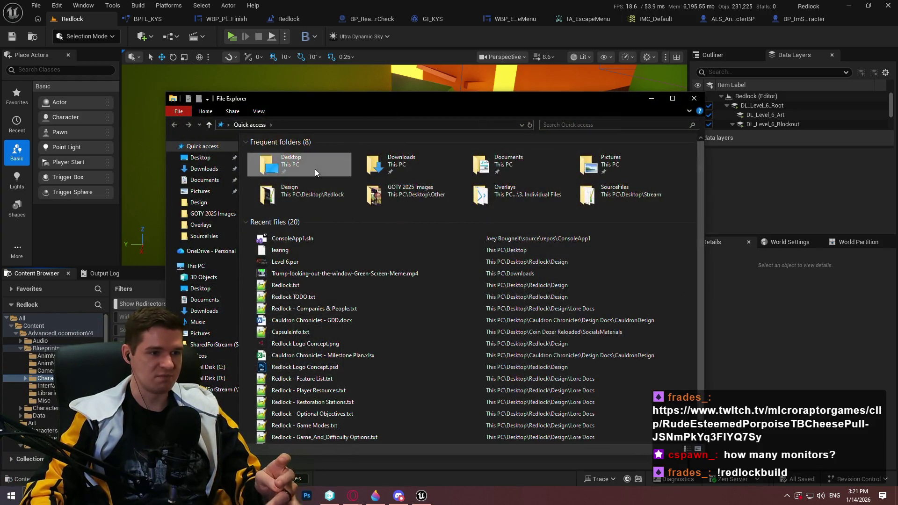
pyautogui.doubleClick(315, 170)
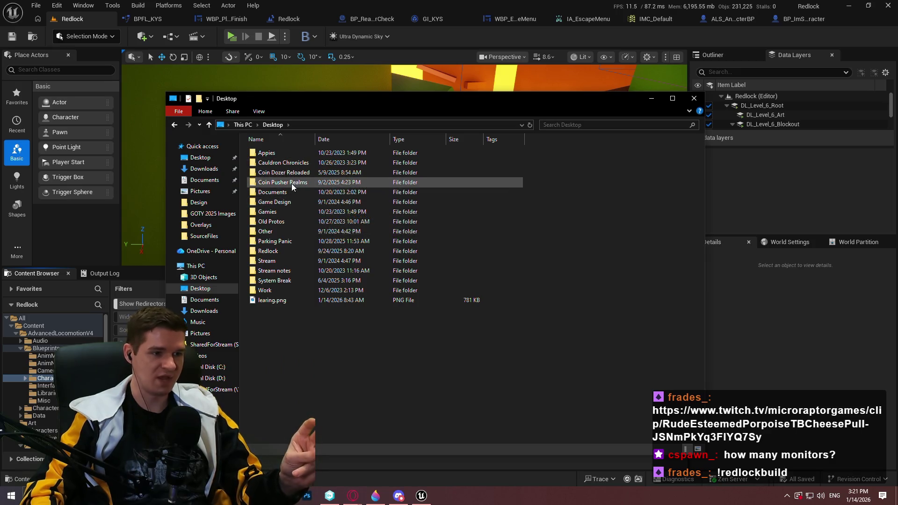
pyautogui.doubleClick(290, 251)
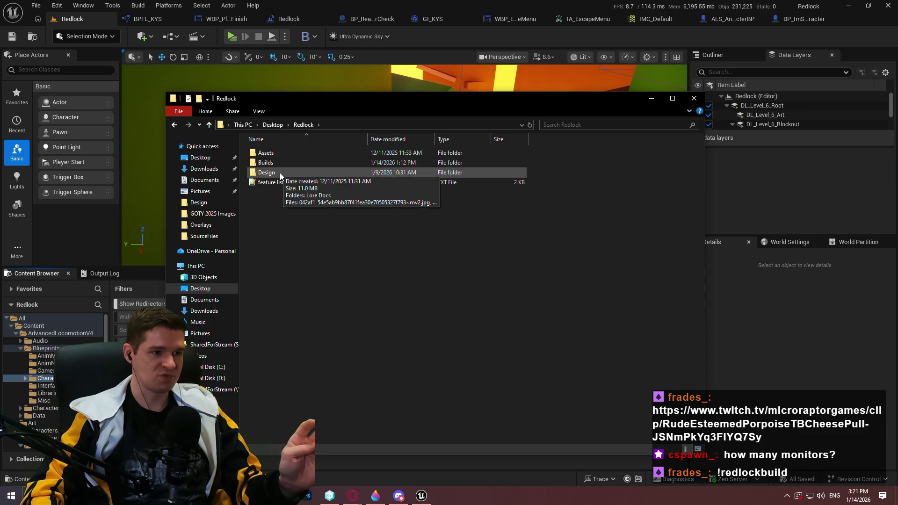
pyautogui.doubleClick(274, 163)
pyautogui.doubleClick(269, 154)
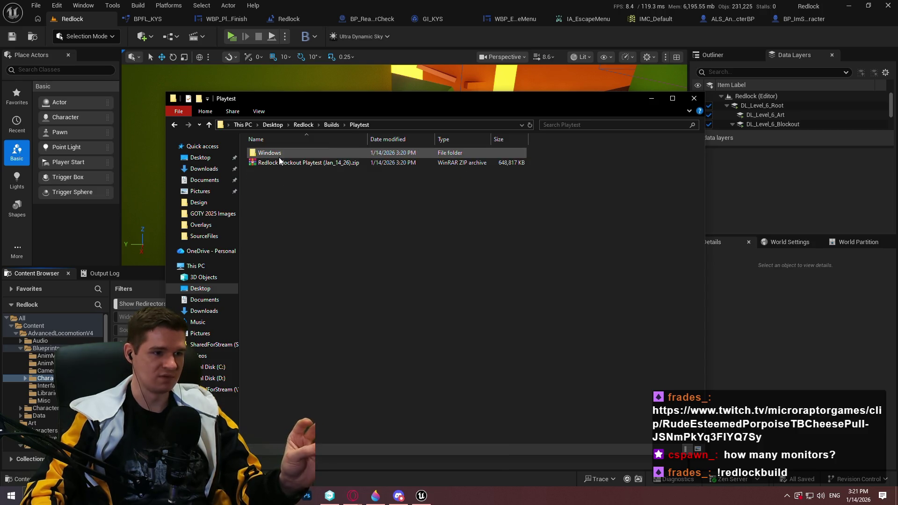
pyautogui.doubleClick(269, 153)
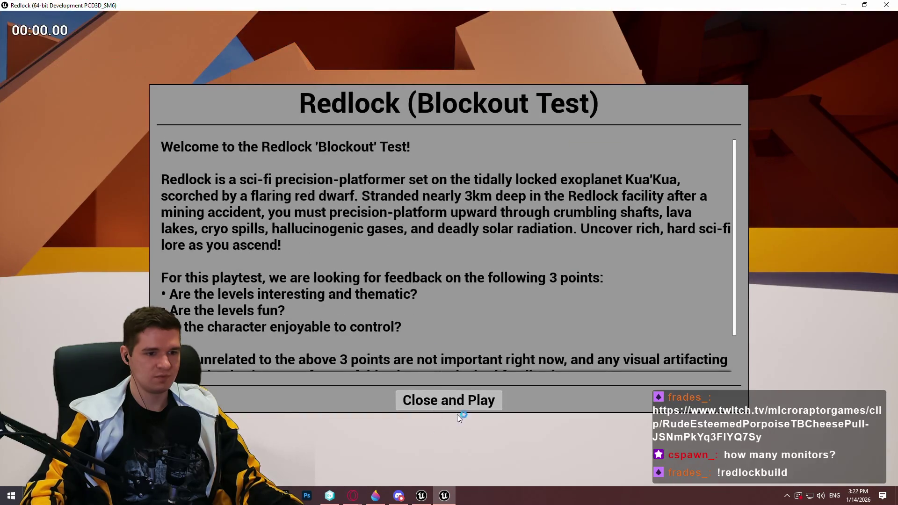
# Step: Start playing, jump toward the red button and use the checkpoint teleport
pyautogui.click(457, 408)
pyautogui.press('Escape')
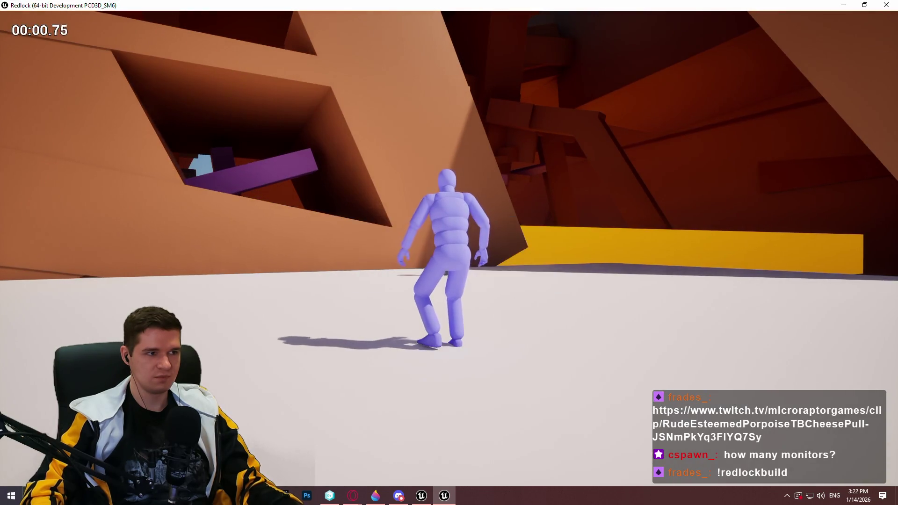
pyautogui.press('space')
pyautogui.press('space')
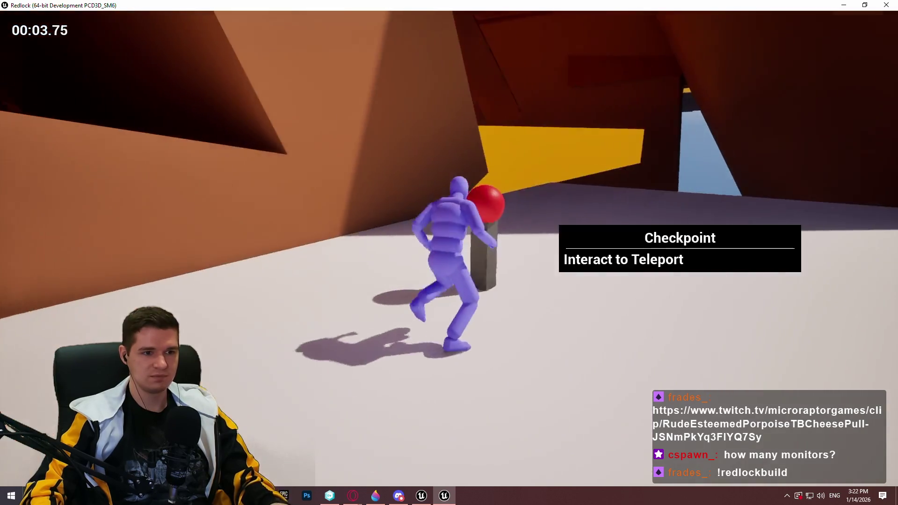
pyautogui.press('e')
pyautogui.click(468, 409)
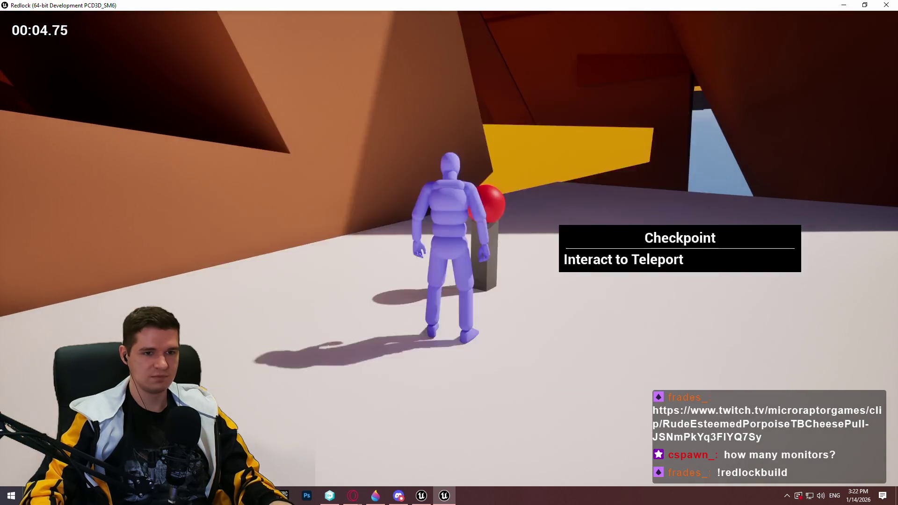
# Step: Run through the dark corridor and climb the purple pillar and its ledges
pyautogui.press('w')
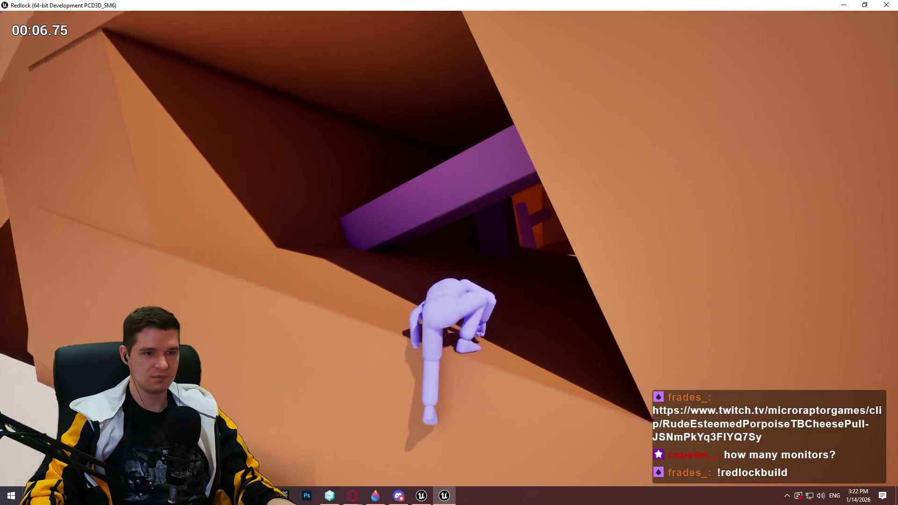
pyautogui.press('w')
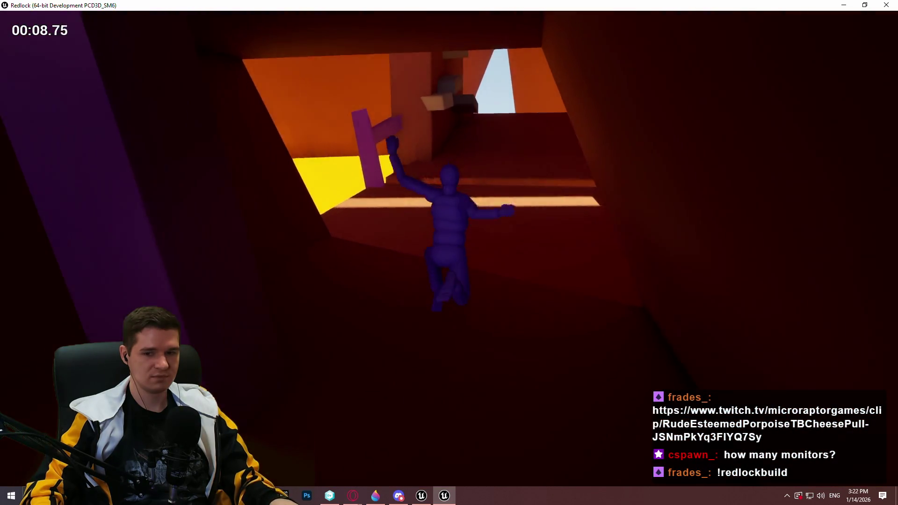
pyautogui.press('w')
pyautogui.press('space')
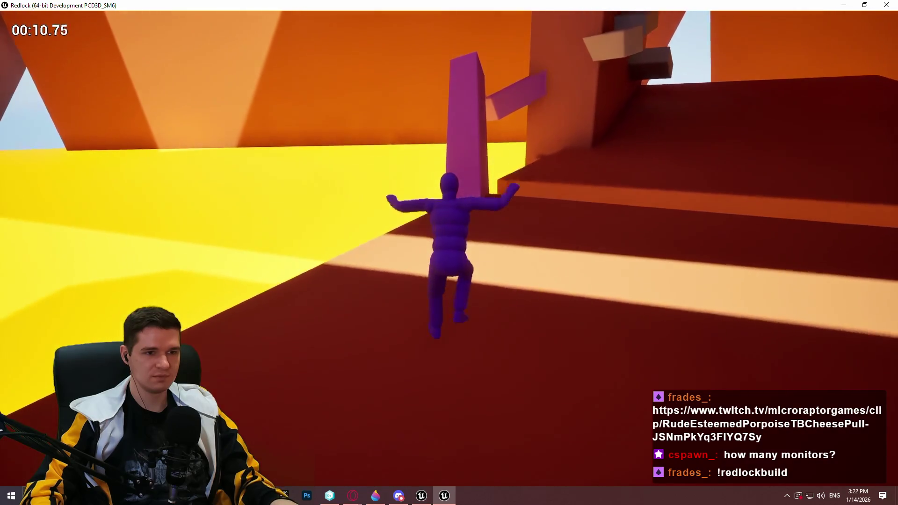
pyautogui.press('w')
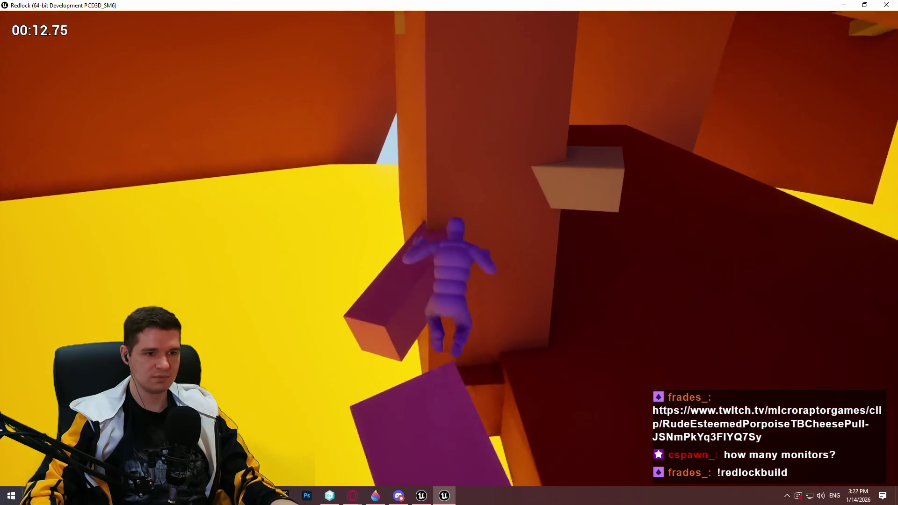
pyautogui.press('w')
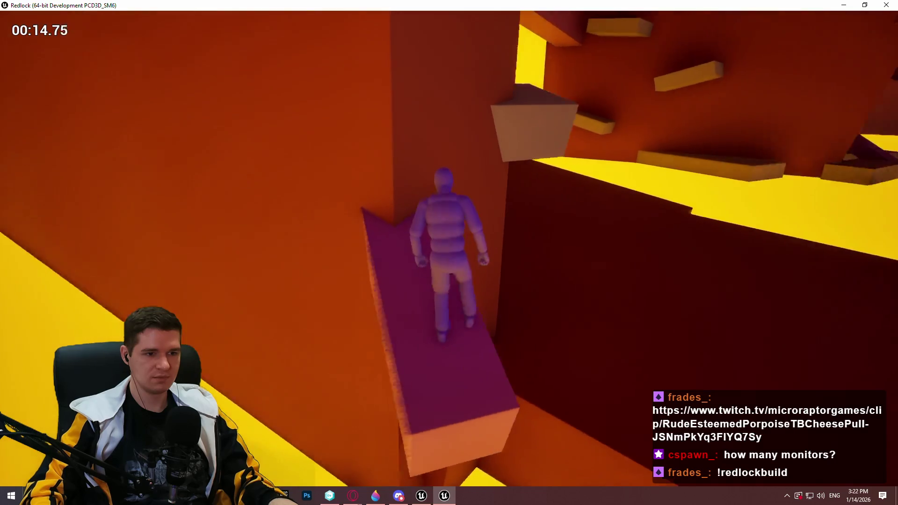
pyautogui.press('w')
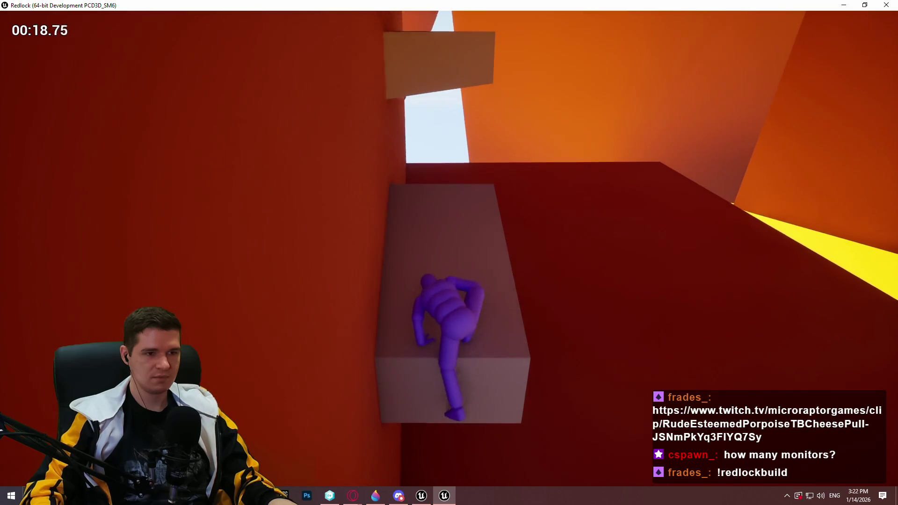
pyautogui.press('w')
pyautogui.press('w')
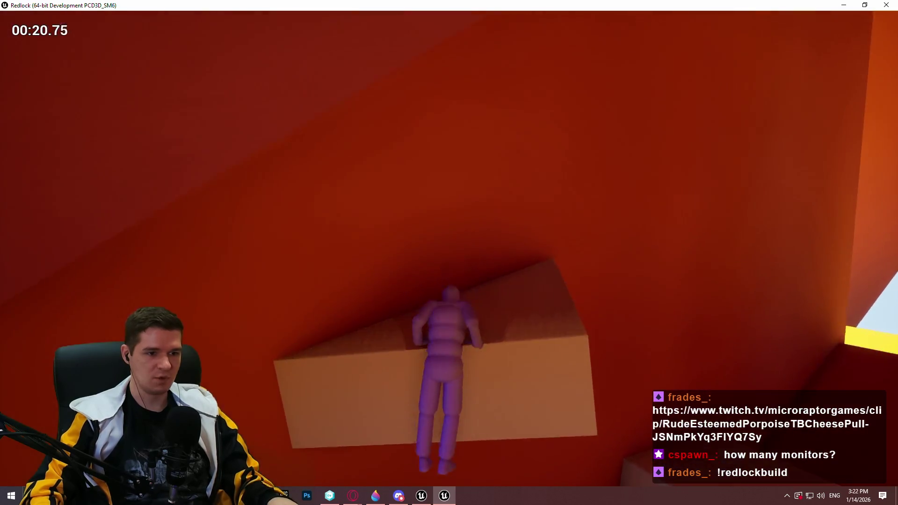
# Step: Jump onto the purple beam, run through the yellow doorway and climb the step ledge
pyautogui.press('space')
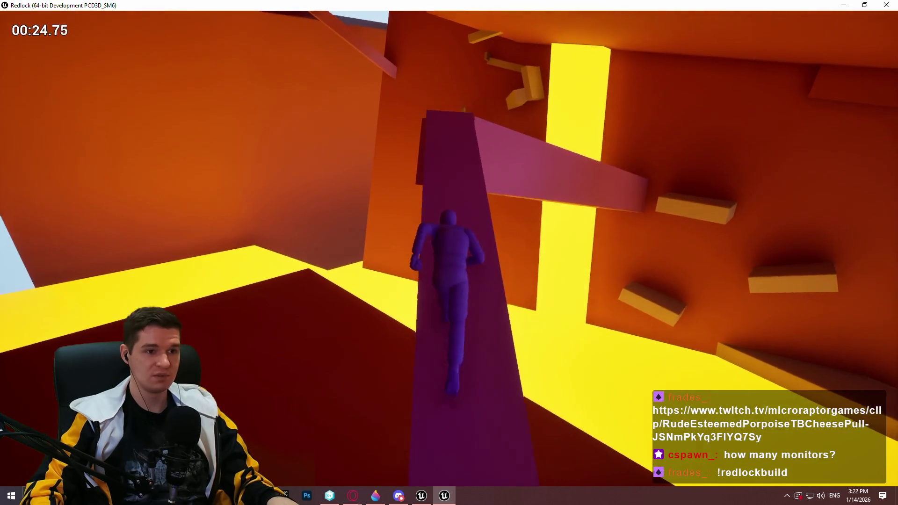
pyautogui.press('w')
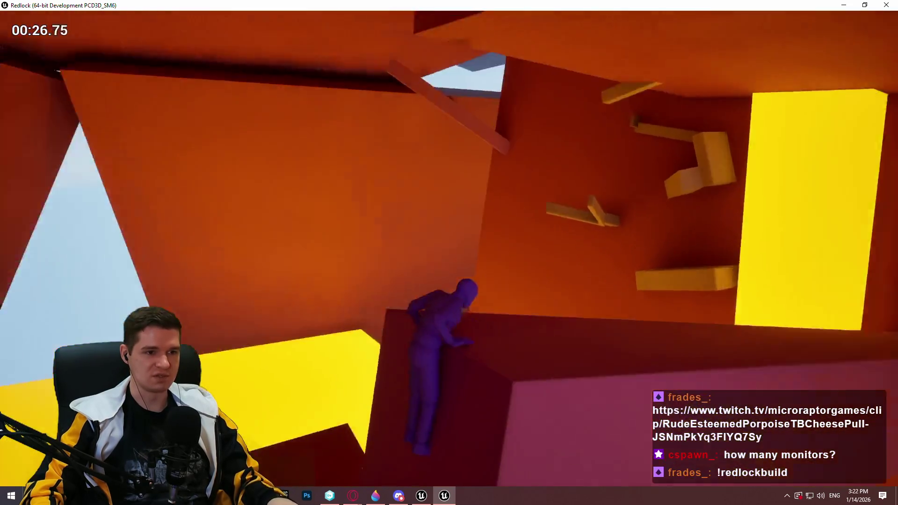
pyautogui.press('w')
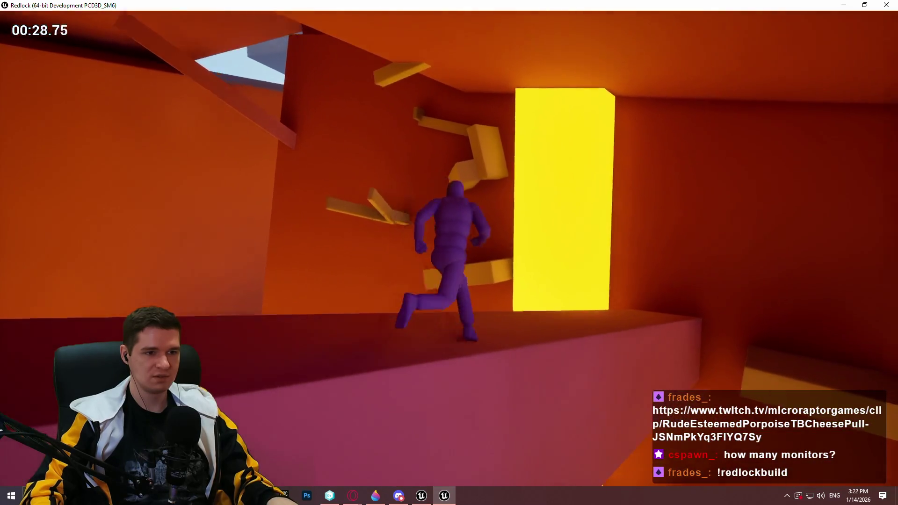
pyautogui.press('w')
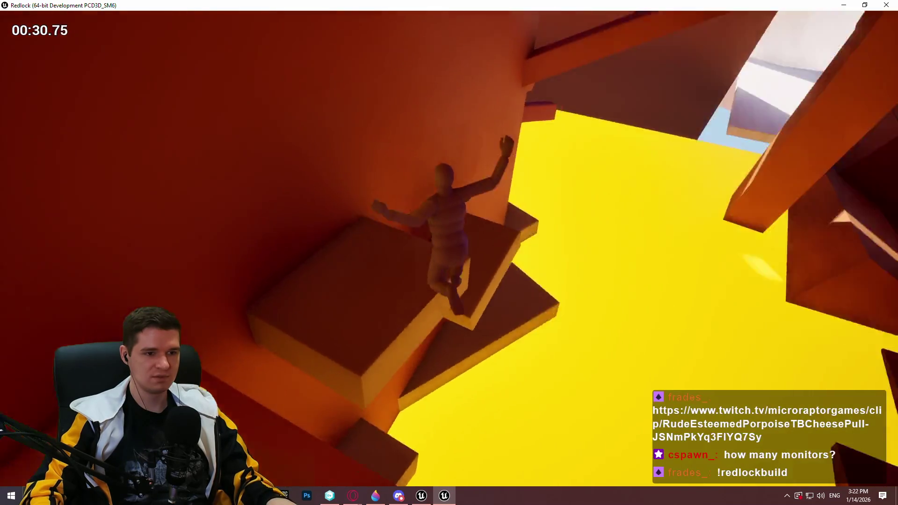
pyautogui.press('w')
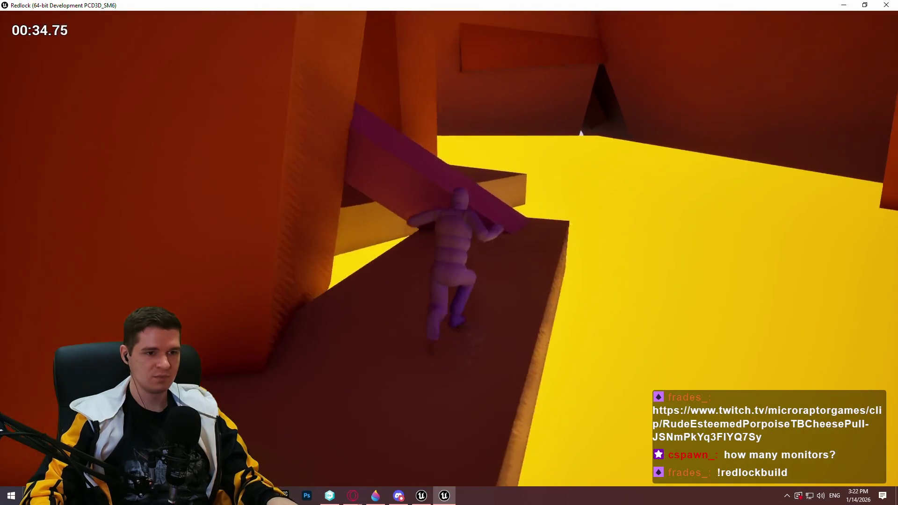
# Step: Climb the purple ramp and run along the walkway into the orange area
pyautogui.press('w')
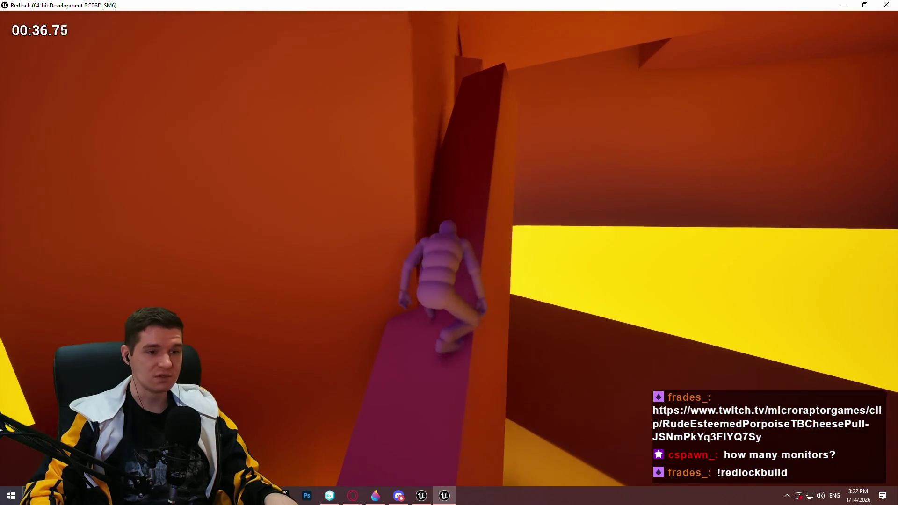
pyautogui.press('w')
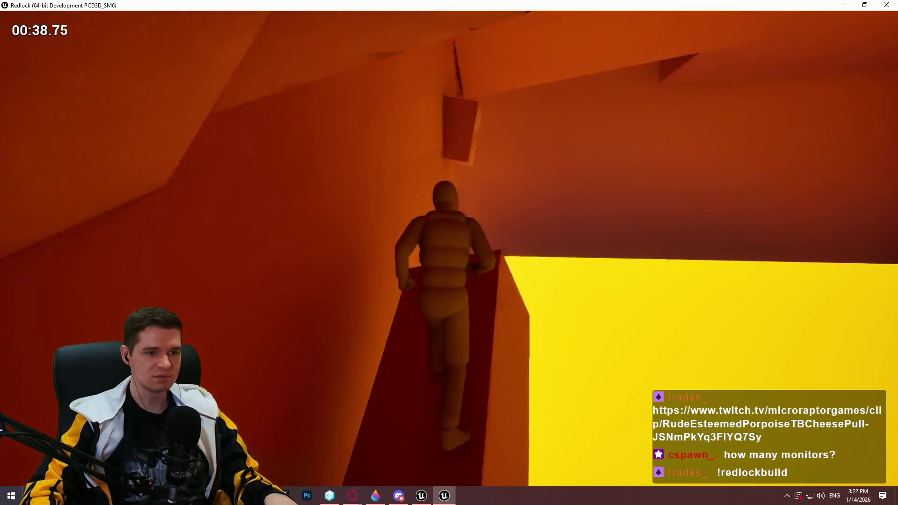
pyautogui.press('w')
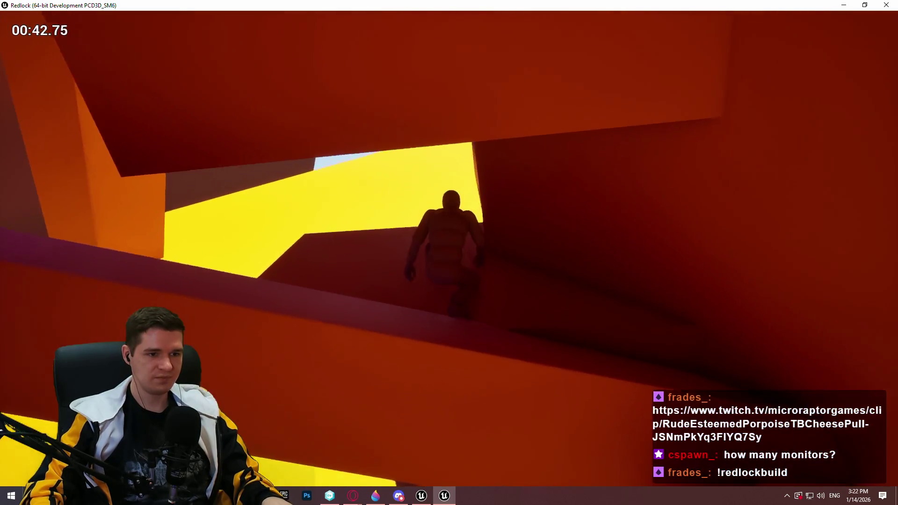
pyautogui.press('w')
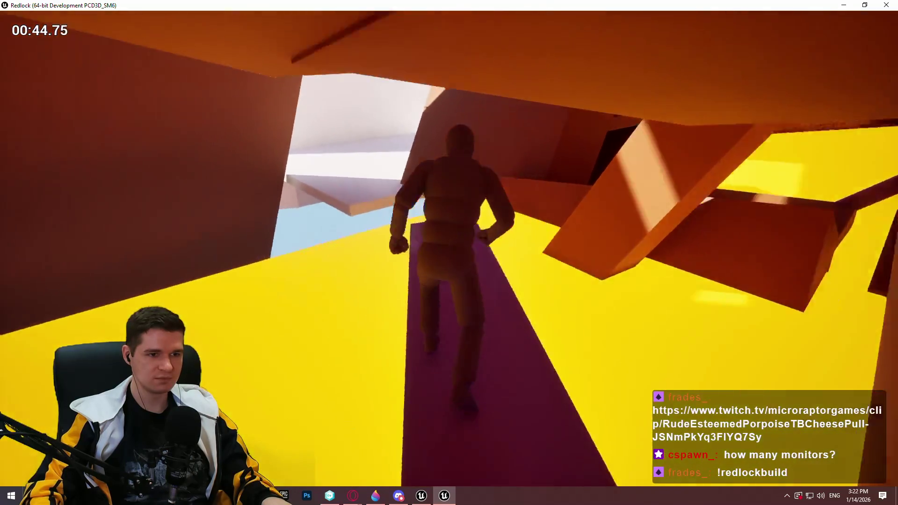
pyautogui.press('w')
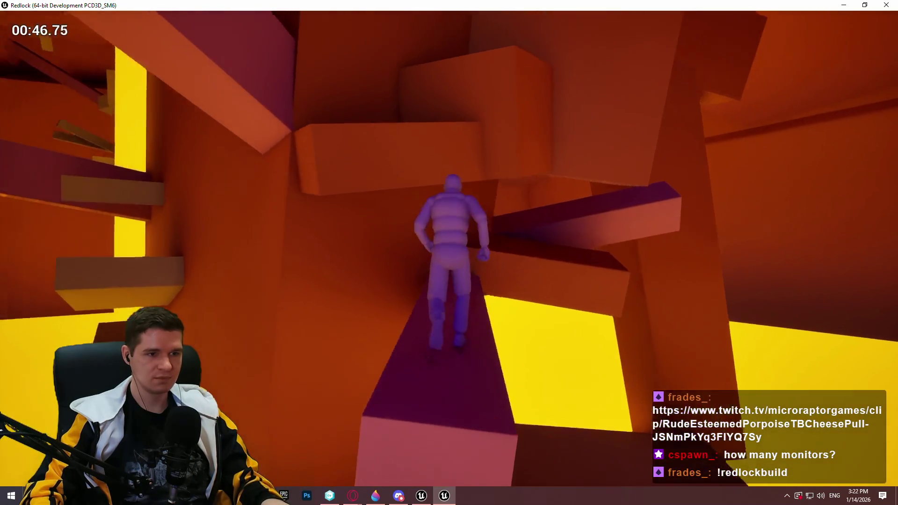
pyautogui.press('w')
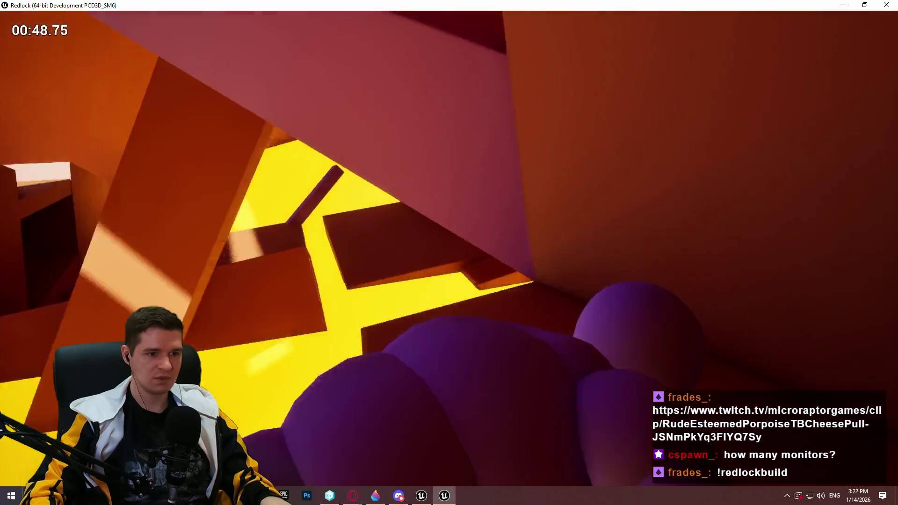
# Step: Climb the beam and orange structure, then run up the slope to a wall
pyautogui.press('w')
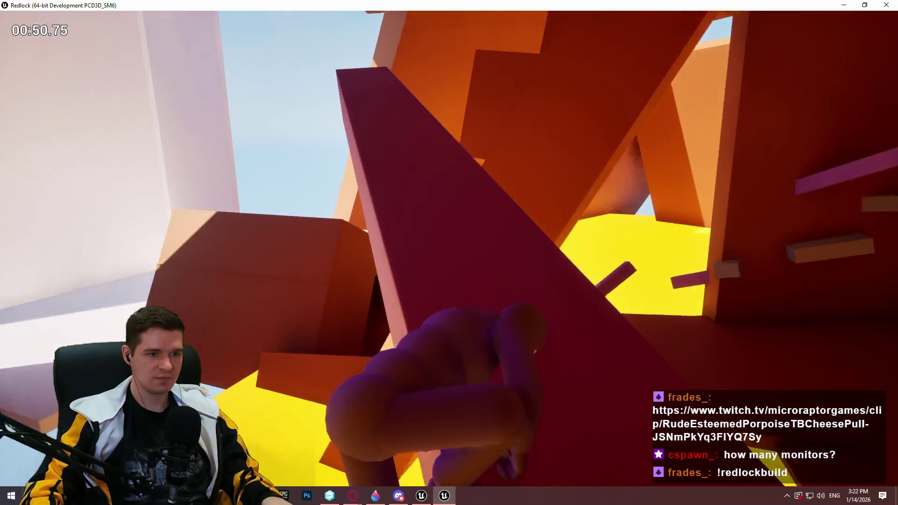
pyautogui.press('w')
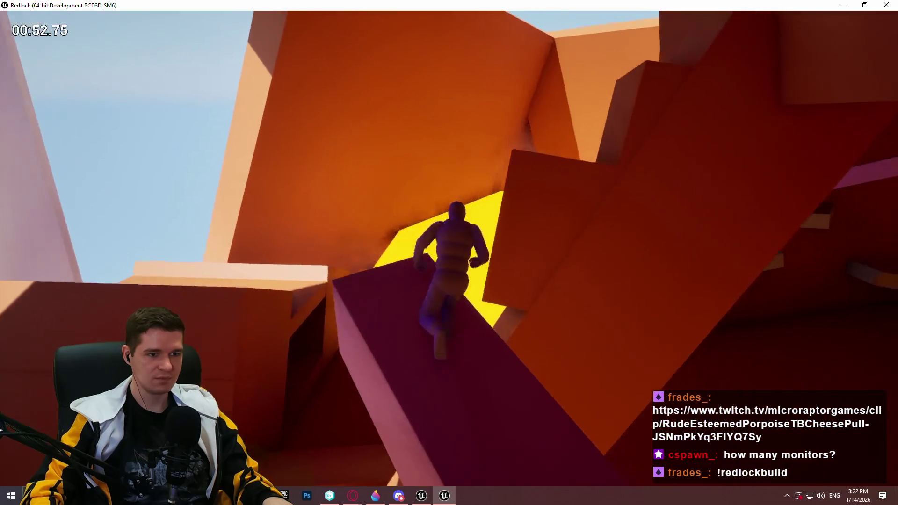
pyautogui.press('w')
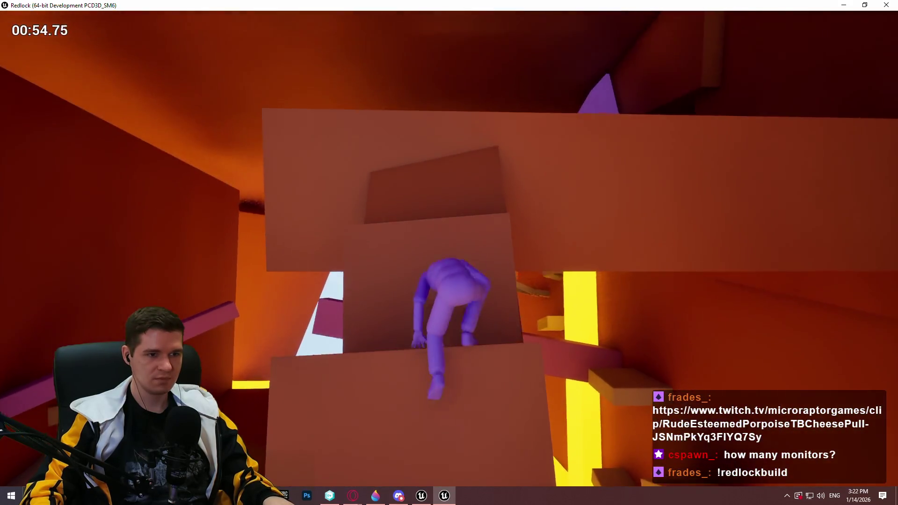
pyautogui.press('w')
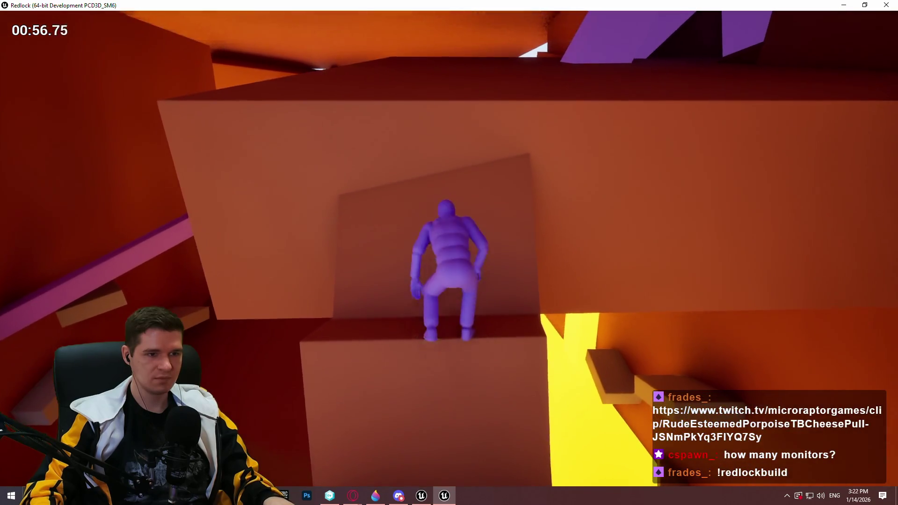
pyautogui.press('w')
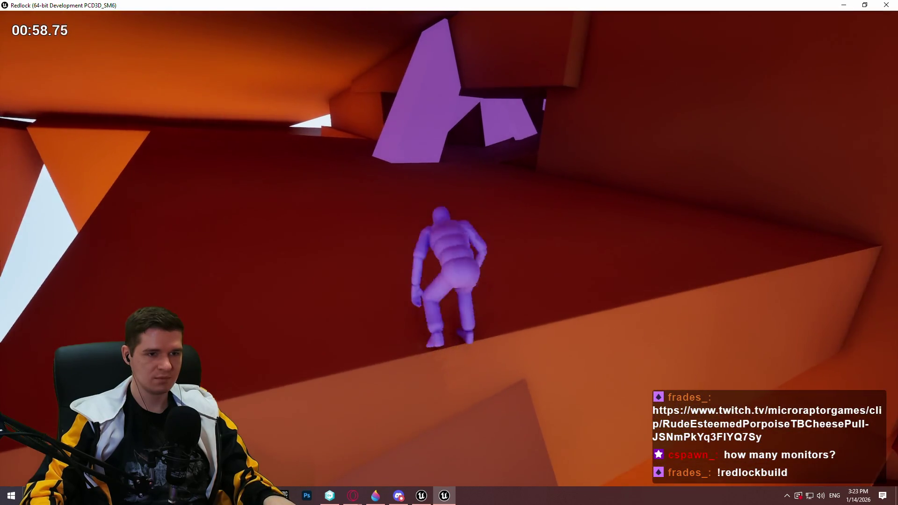
pyautogui.press('w')
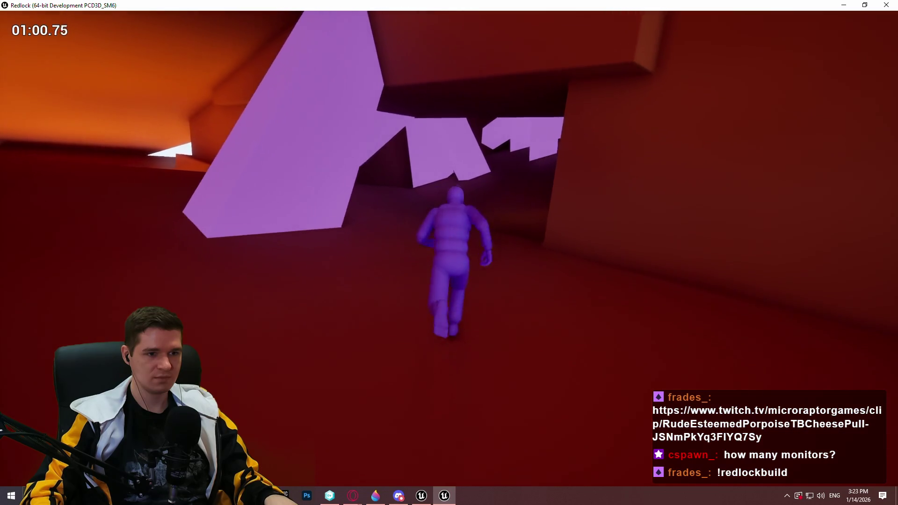
pyautogui.press('w')
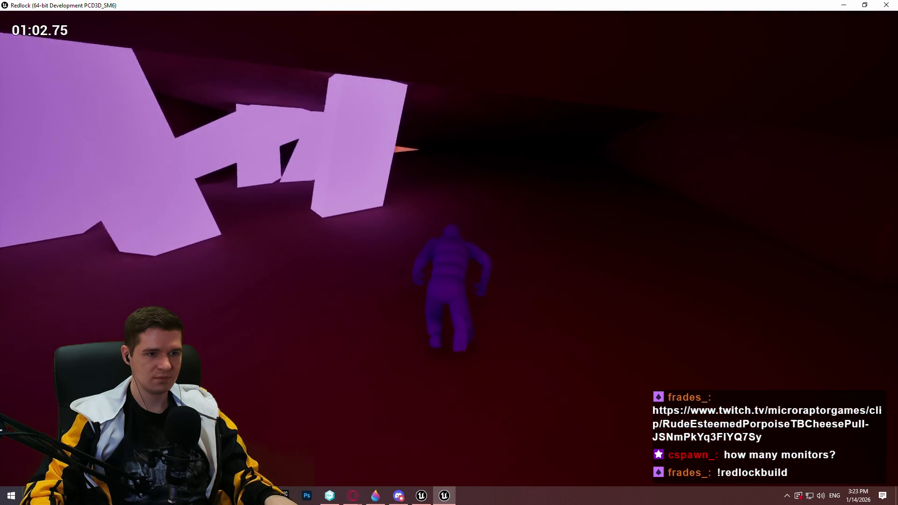
# Step: Run the dark corridor and climb onto the glowing platforms, jumping between them
pyautogui.press('w')
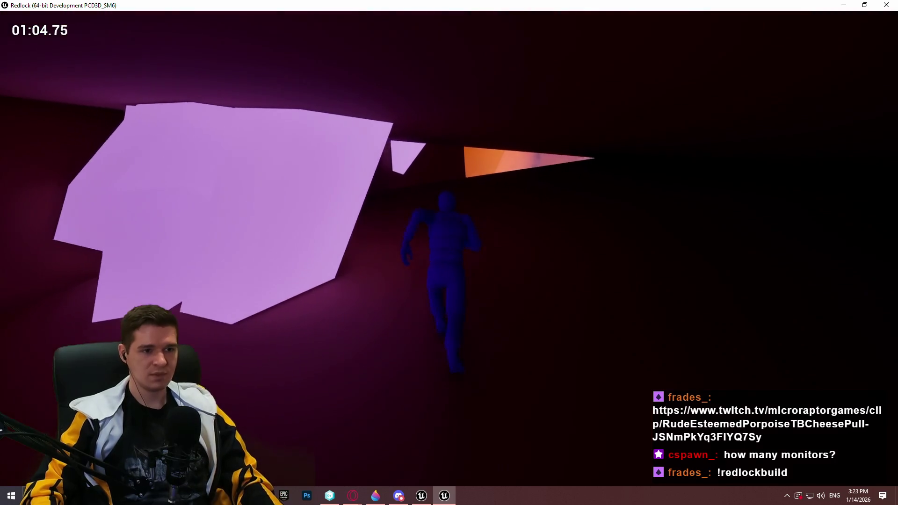
pyautogui.press('w')
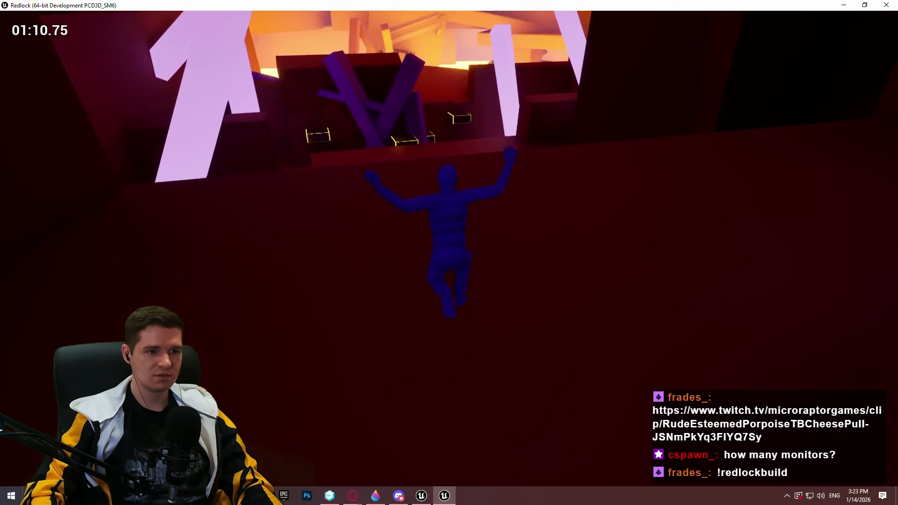
pyautogui.press('w')
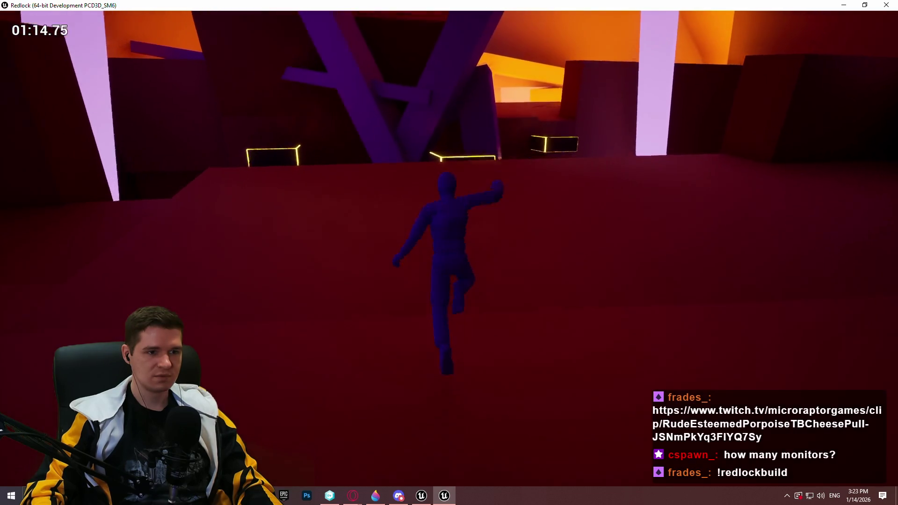
pyautogui.press('w')
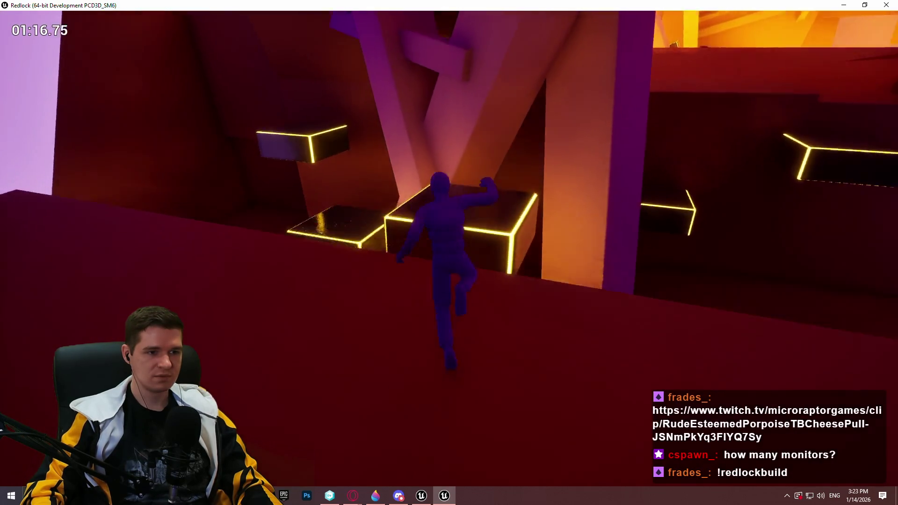
pyautogui.press('w')
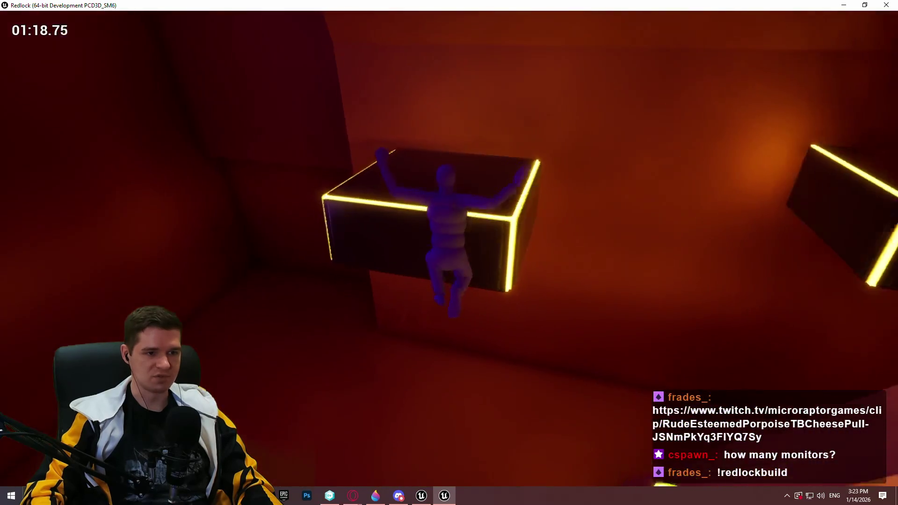
pyautogui.press('w')
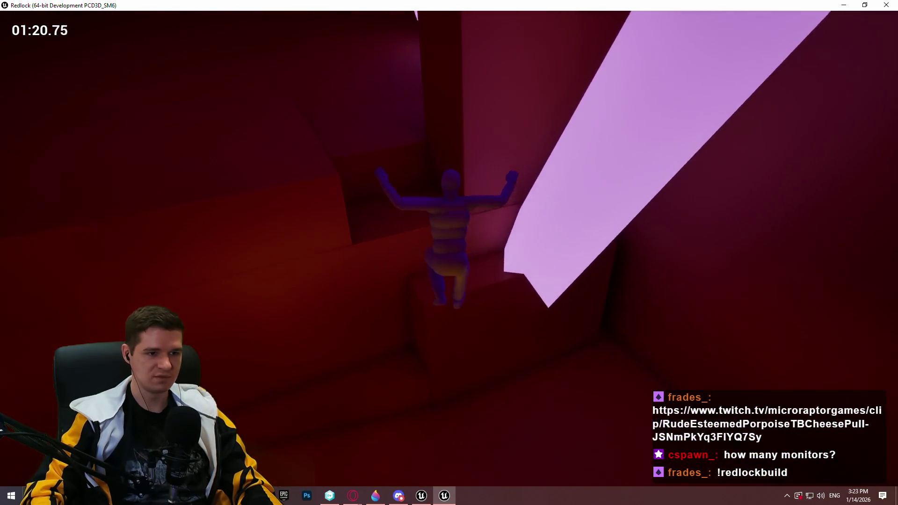
# Step: Climb the orange shaft, jump to the yellow block and climb the next wall
pyautogui.press('w')
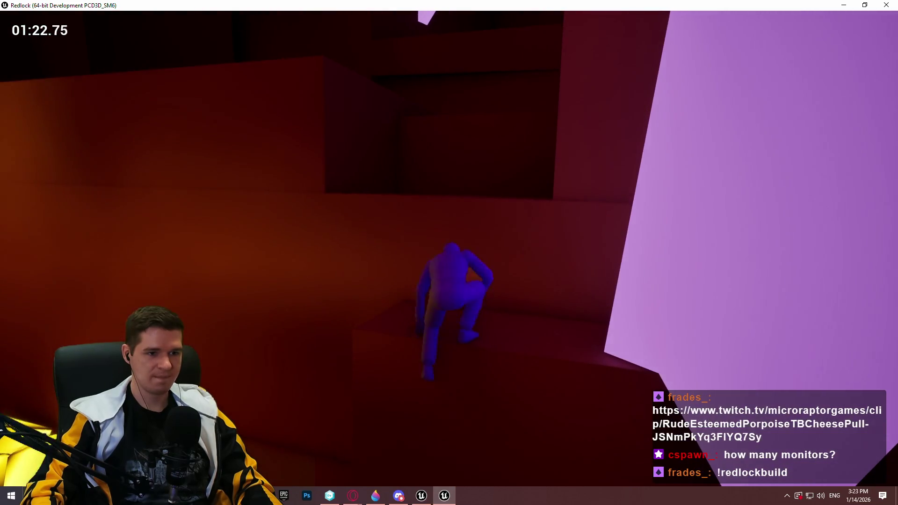
pyautogui.press('w')
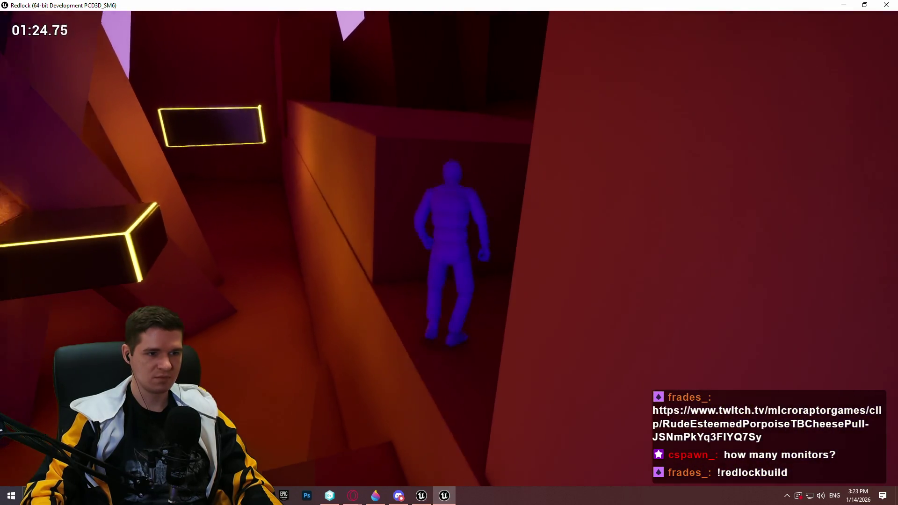
pyautogui.press('w')
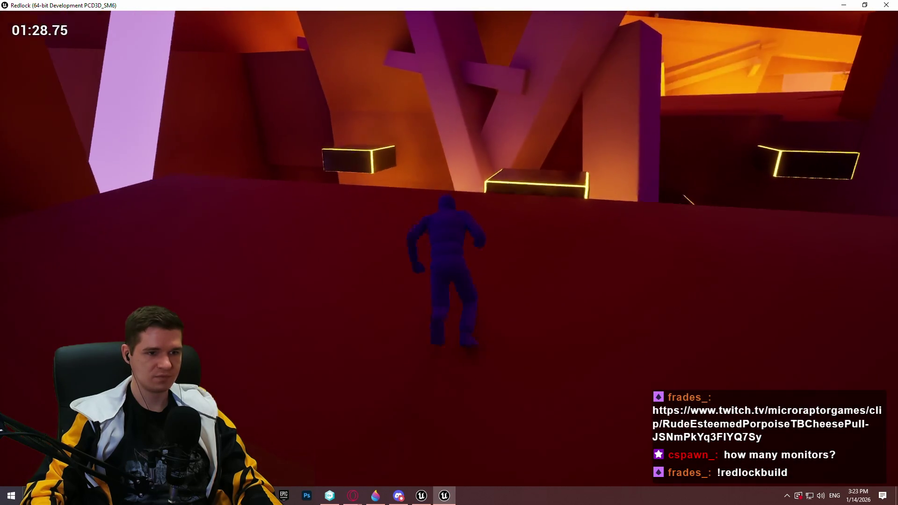
pyautogui.press('w')
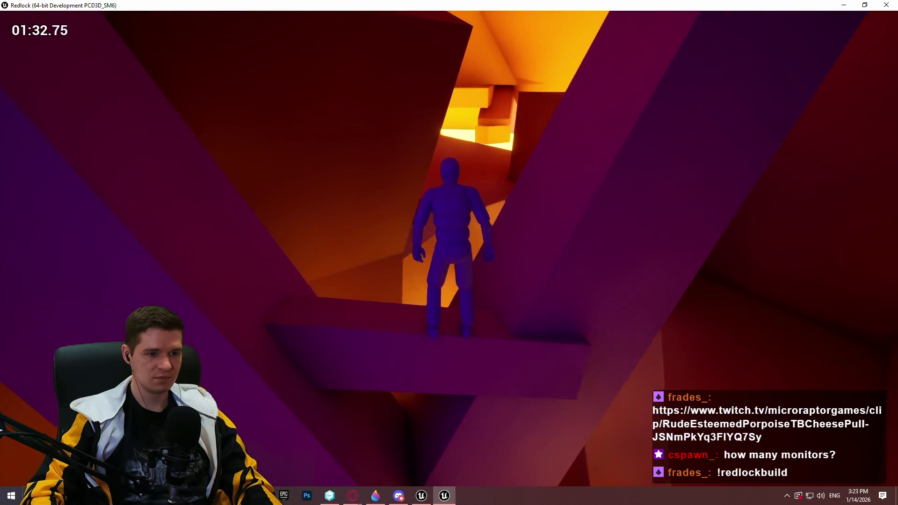
pyautogui.press('space')
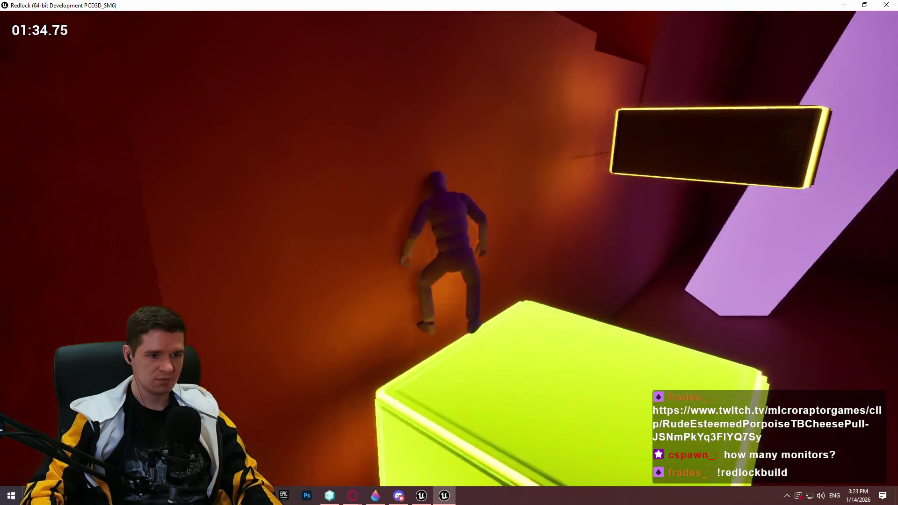
pyautogui.press('w')
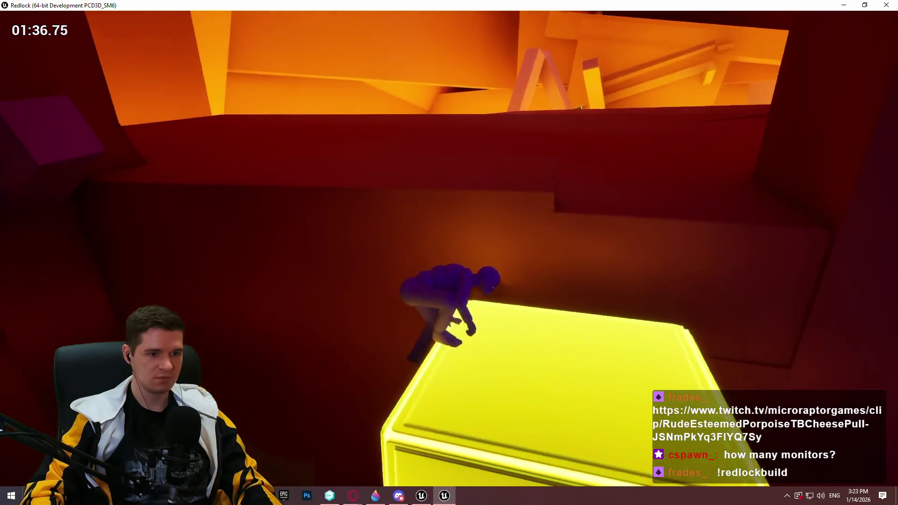
pyautogui.press('w')
pyautogui.press('w')
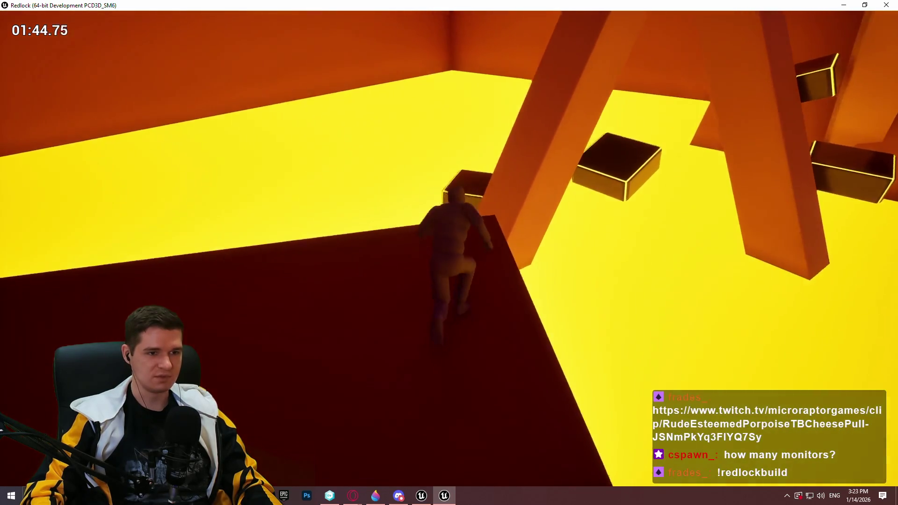
# Step: Jump across the blocks and climb the ledges up to the higher wall
pyautogui.press('space')
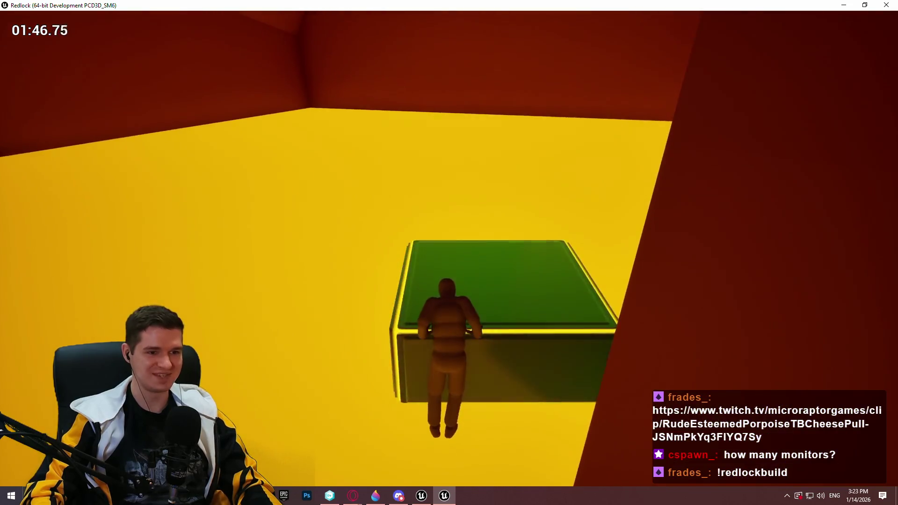
pyautogui.press('space')
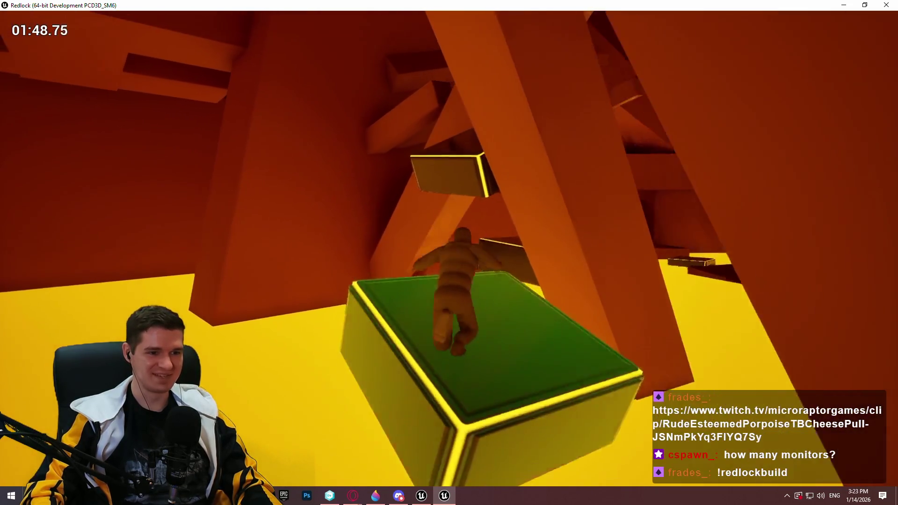
pyautogui.press('space')
pyautogui.press('space')
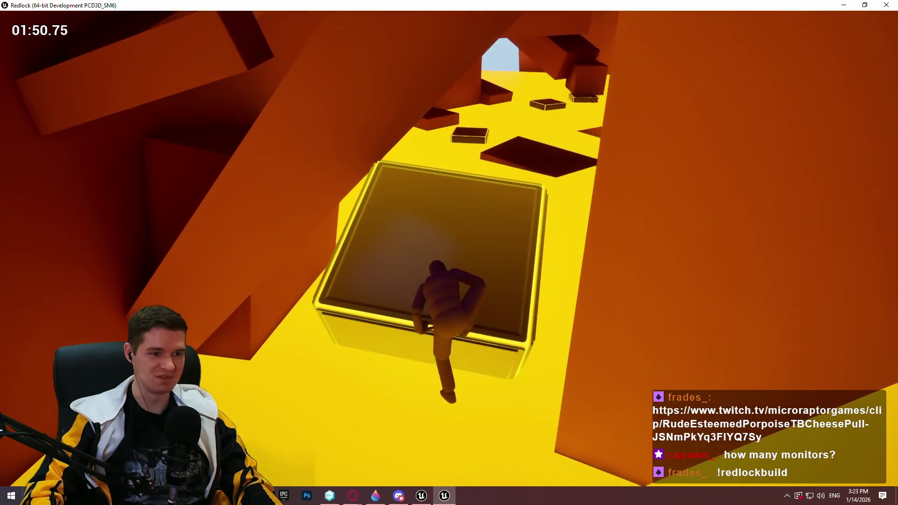
pyautogui.press('space')
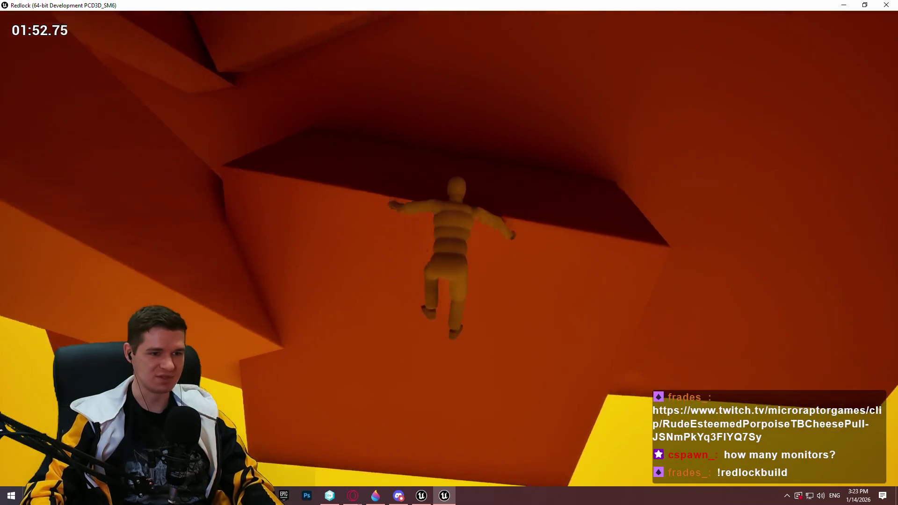
pyautogui.press('space')
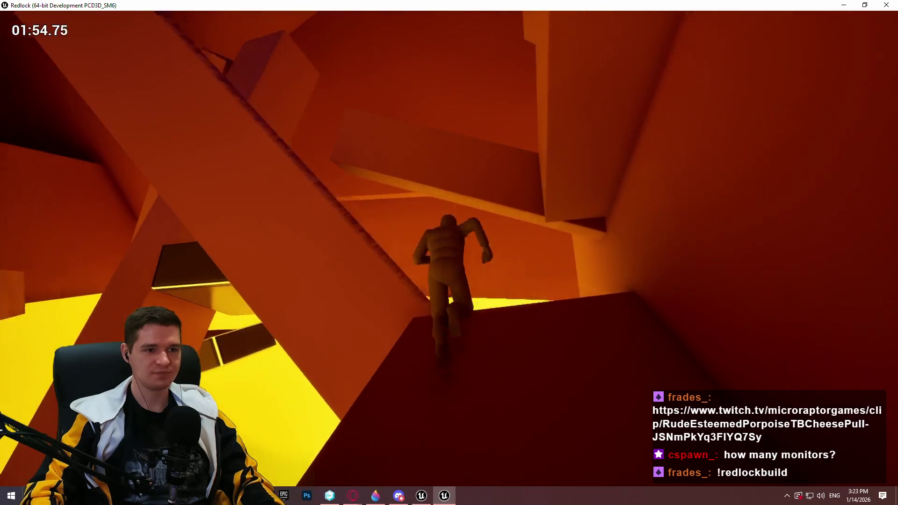
pyautogui.press('space')
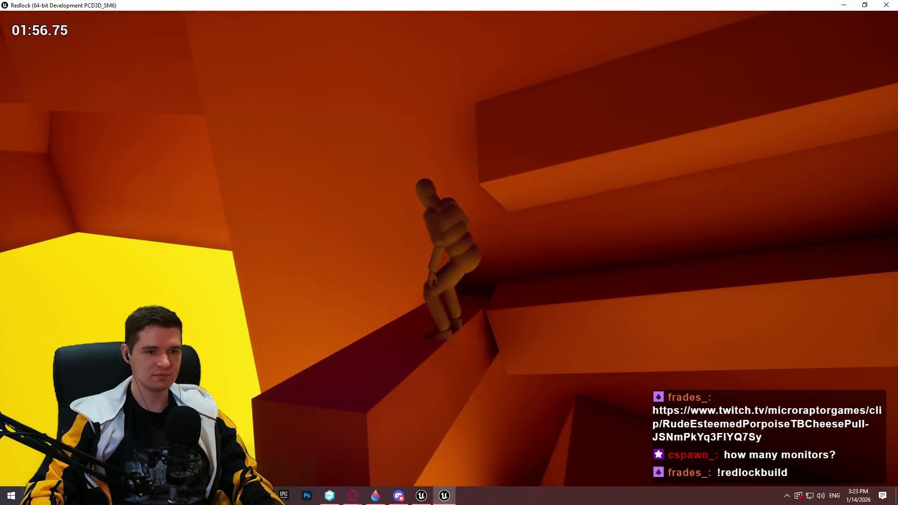
pyautogui.press('space')
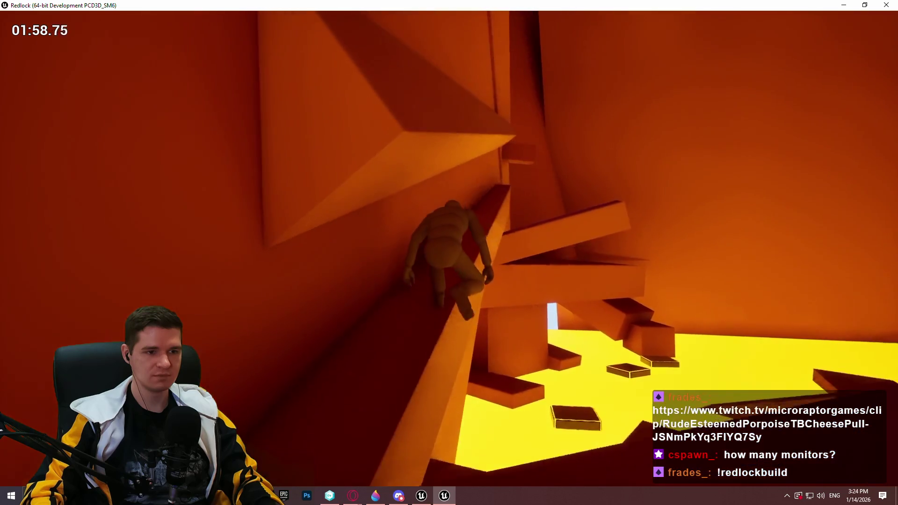
# Step: Climb the slanted wall, beam and orange wall onto the glowing box, then pause the game
pyautogui.press('w')
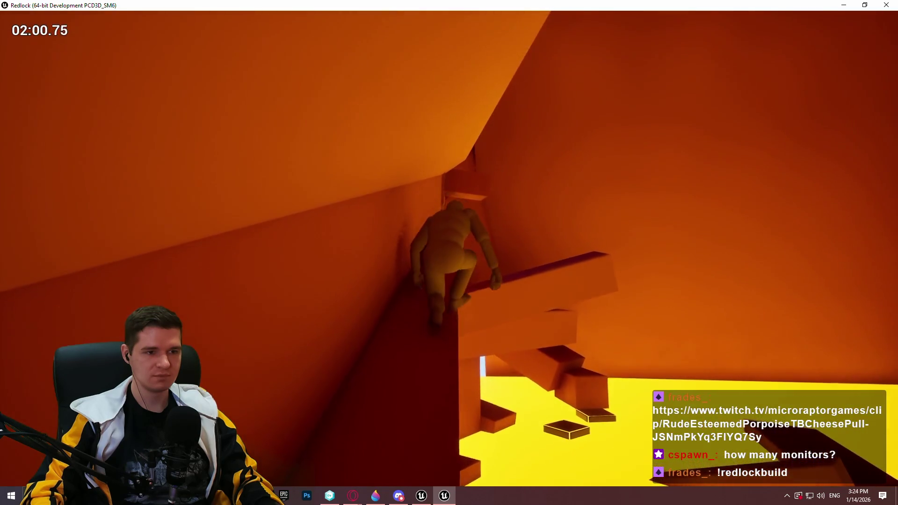
pyautogui.press('w')
pyautogui.press('w')
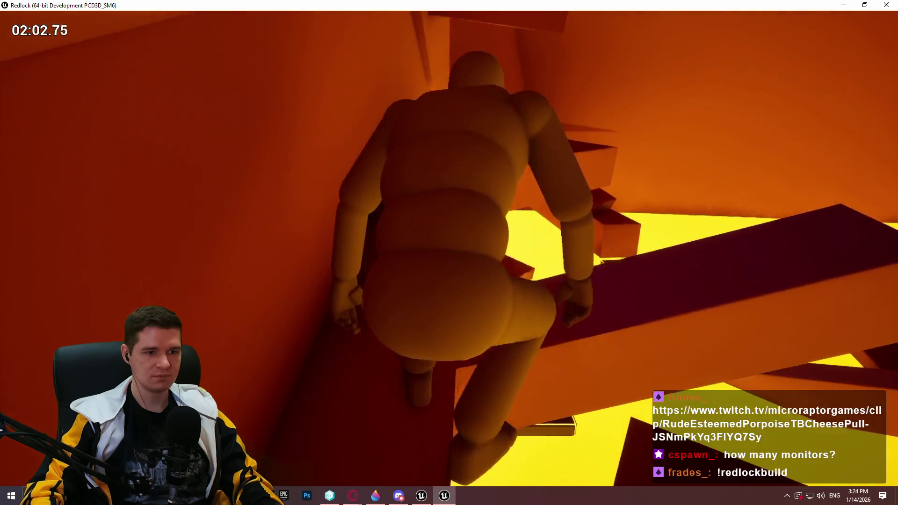
pyautogui.press('w')
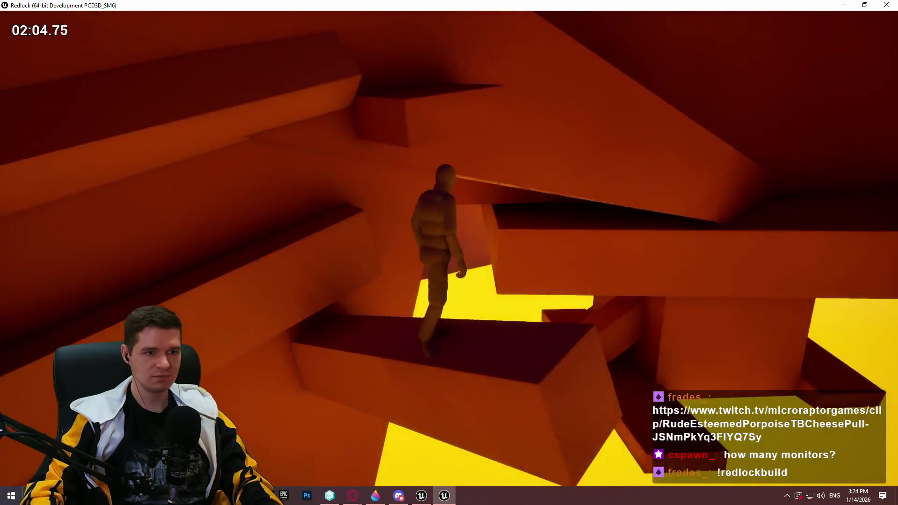
pyautogui.press('w')
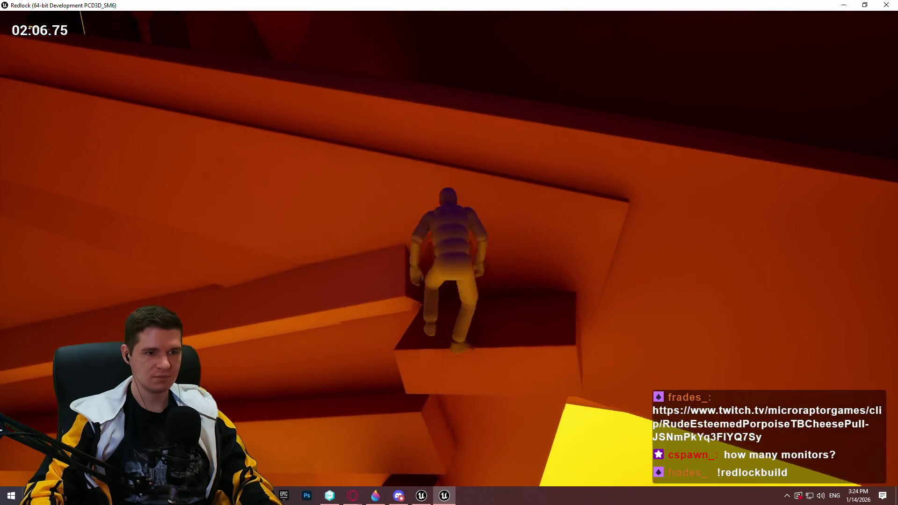
pyautogui.press('w')
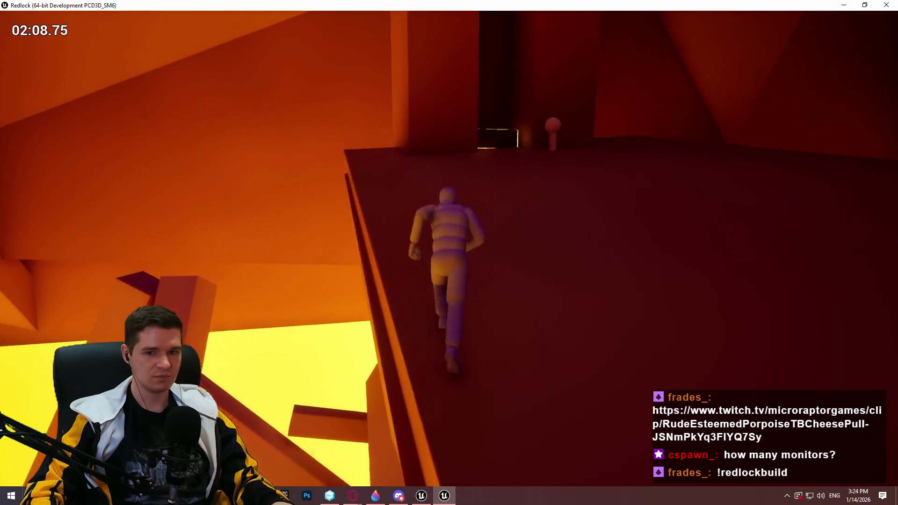
pyautogui.press('w')
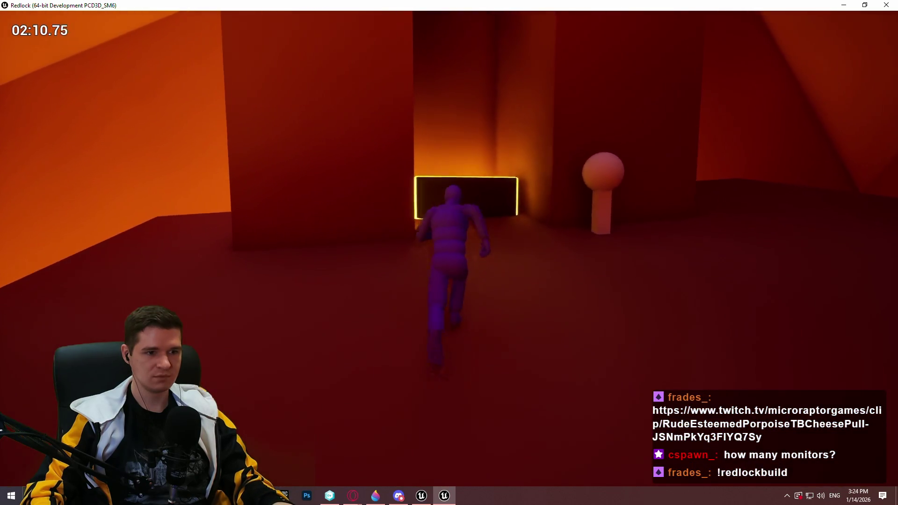
pyautogui.press('w')
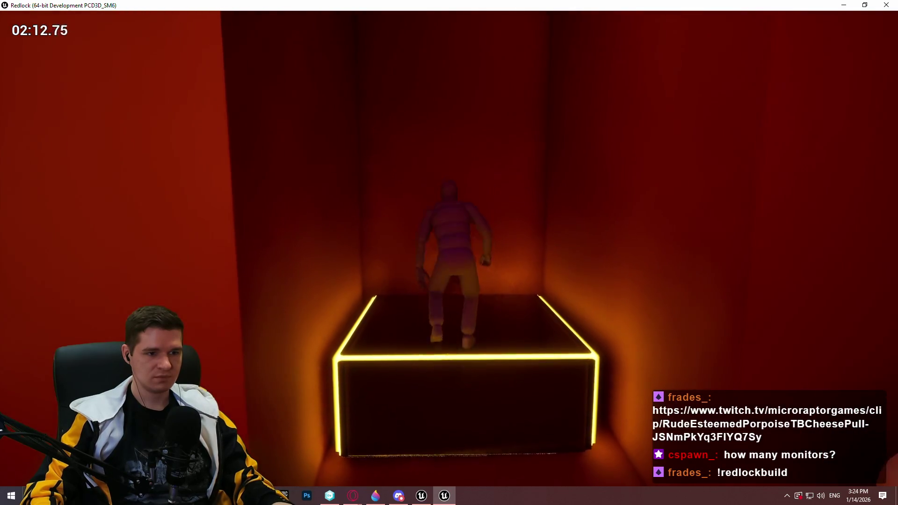
pyautogui.press('w')
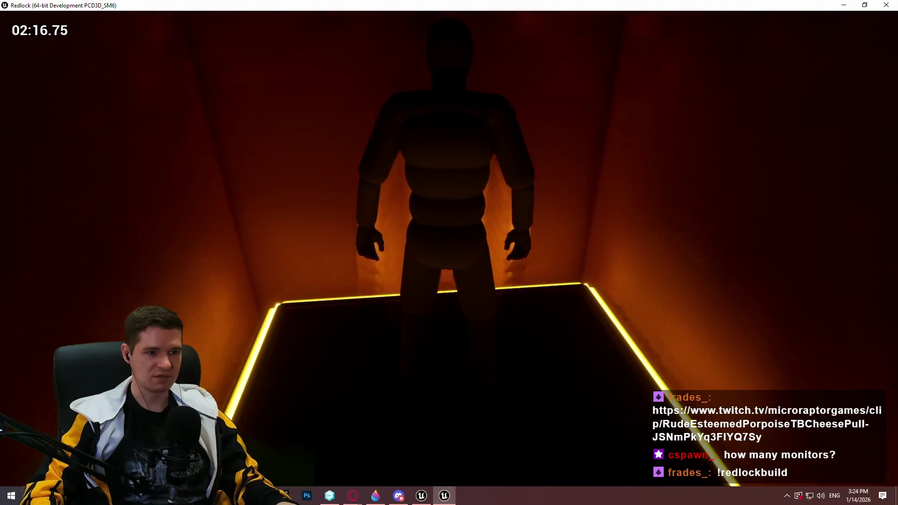
pyautogui.press('Escape')
# Step: Restart the game, dismiss the welcome message, and close the packaged game window
pyautogui.click(455, 260)
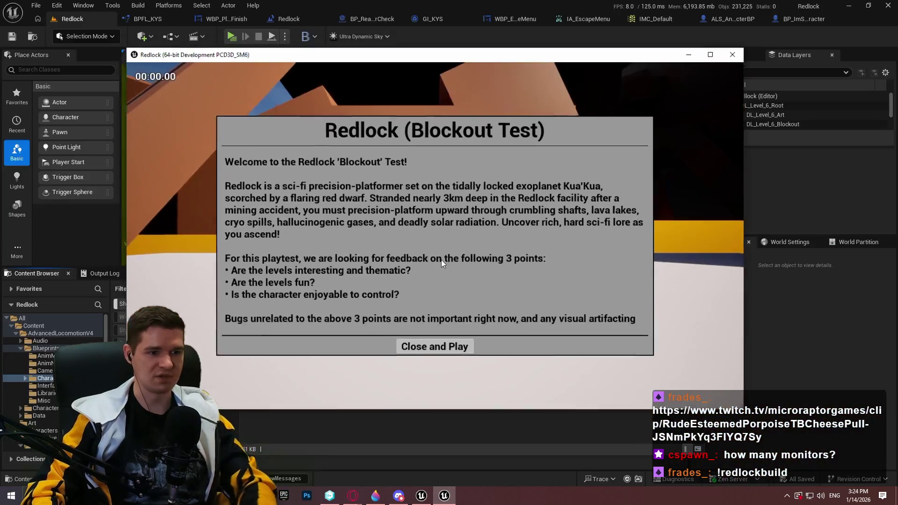
pyautogui.click(447, 350)
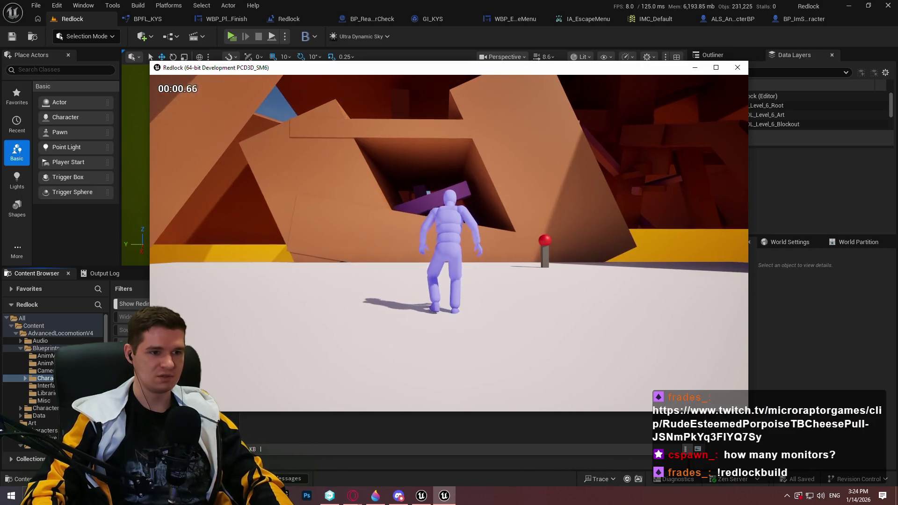
pyautogui.click(738, 68)
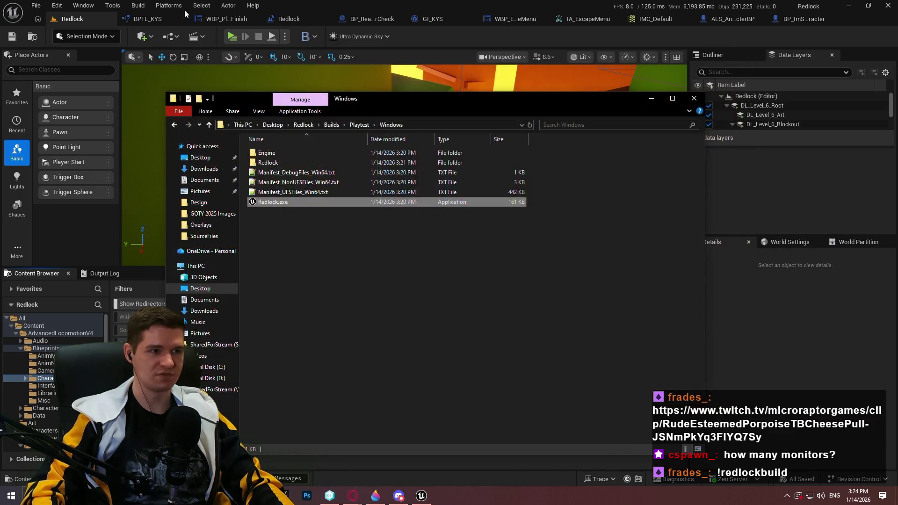
# Step: Return to the Redlock level editor and make the level viewport taller
pyautogui.click(159, 24)
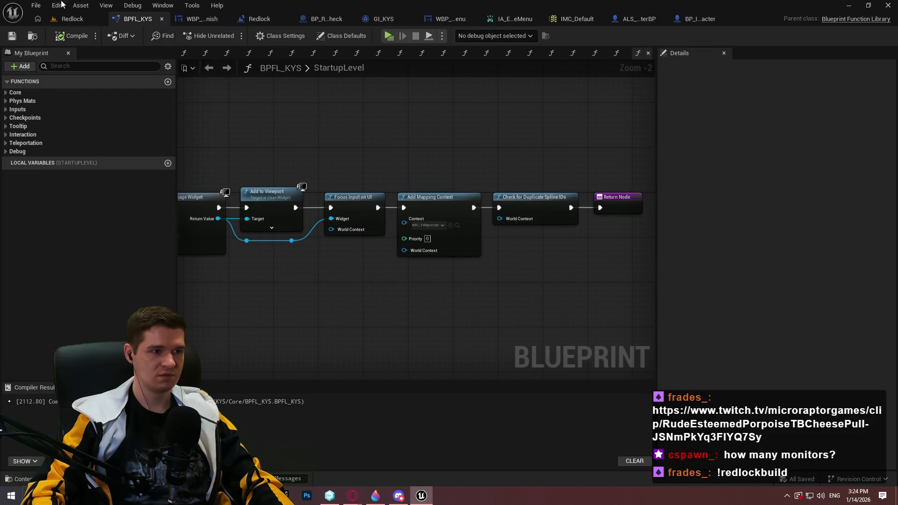
pyautogui.click(68, 19)
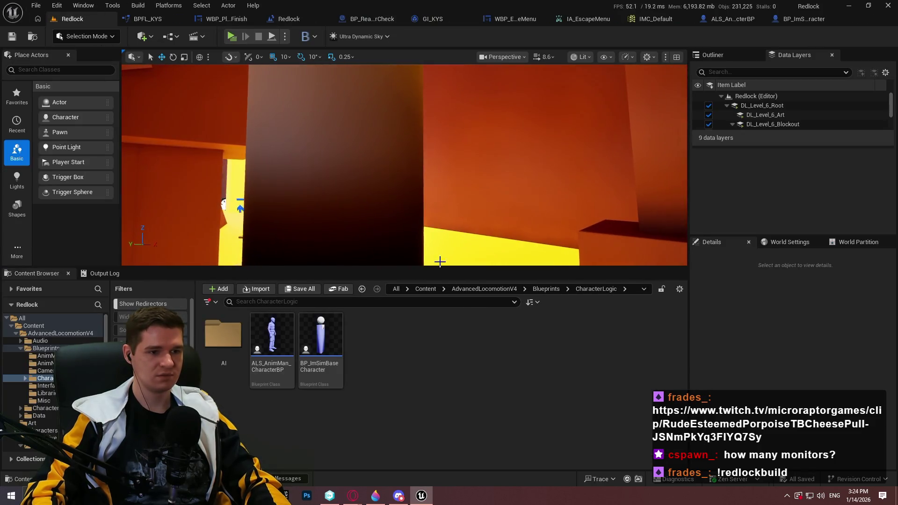
pyautogui.moveTo(435, 293); pyautogui.dragTo(434, 334)
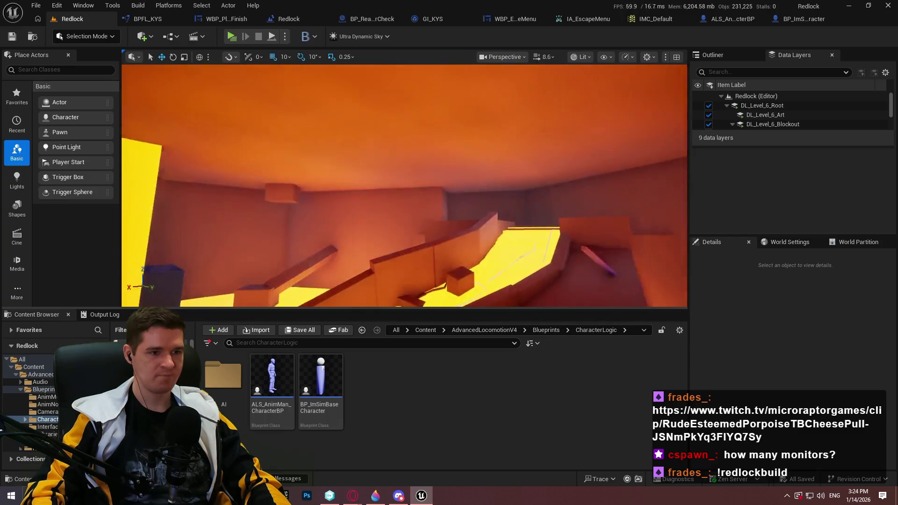
# Step: Fly the viewport to the level's end area and bring up Cube94's context menu
pyautogui.moveTo(404, 187)
pyautogui.mouseDown()
pyautogui.moveTo(404, 84)
pyautogui.moveTo(404, 169)
pyautogui.moveTo(404, 134)
pyautogui.moveTo(404, 164)
pyautogui.moveTo(404, 145)
pyautogui.mouseUp()
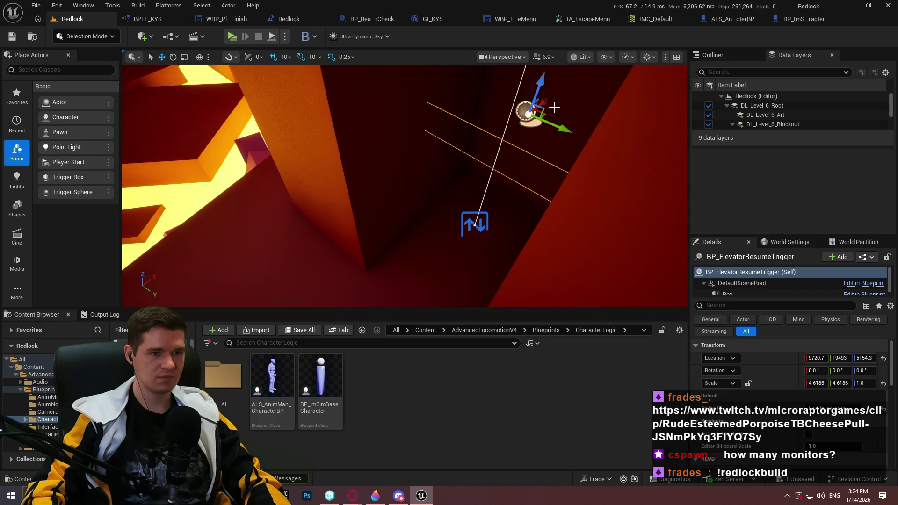
pyautogui.moveTo(483, 225); pyautogui.dragTo(409, 262)
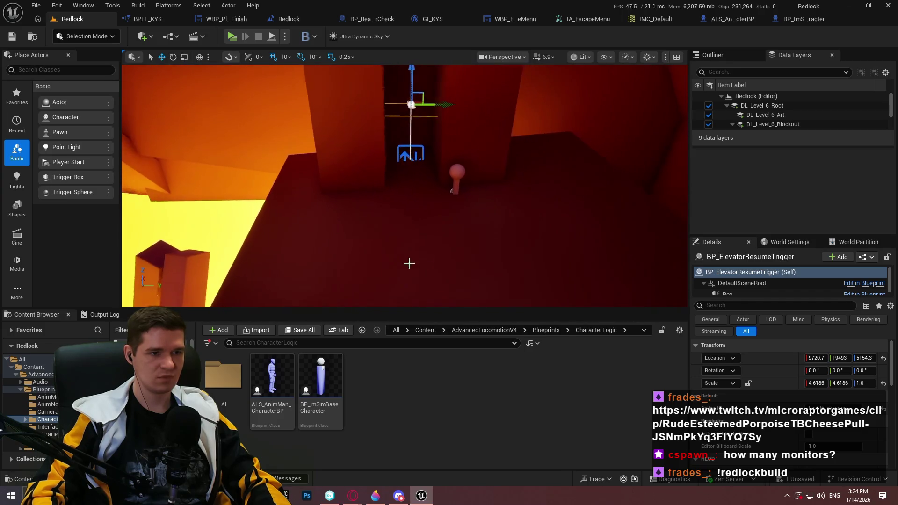
pyautogui.rightClick(412, 155)
# Step: Play From Here beside Cube94, walk onto the glowing box, then stop the session
pyautogui.click(451, 477)
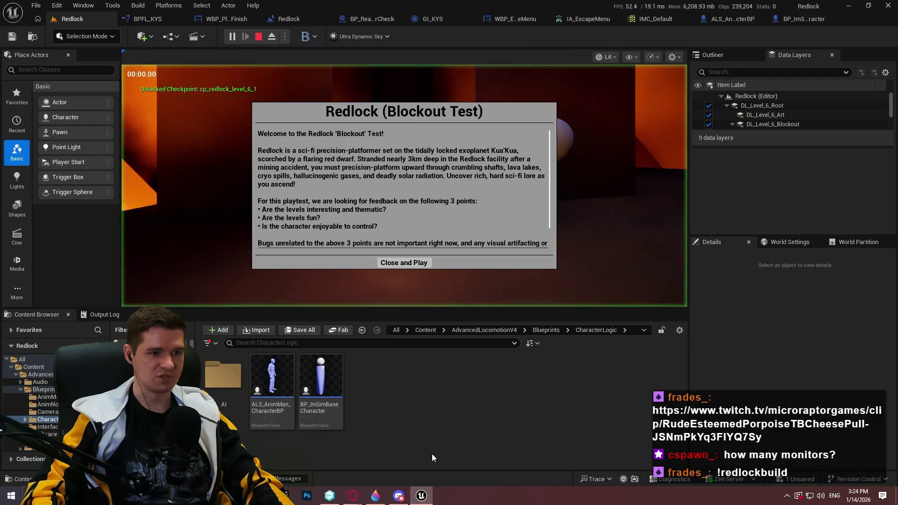
pyautogui.click(403, 261)
pyautogui.press('w')
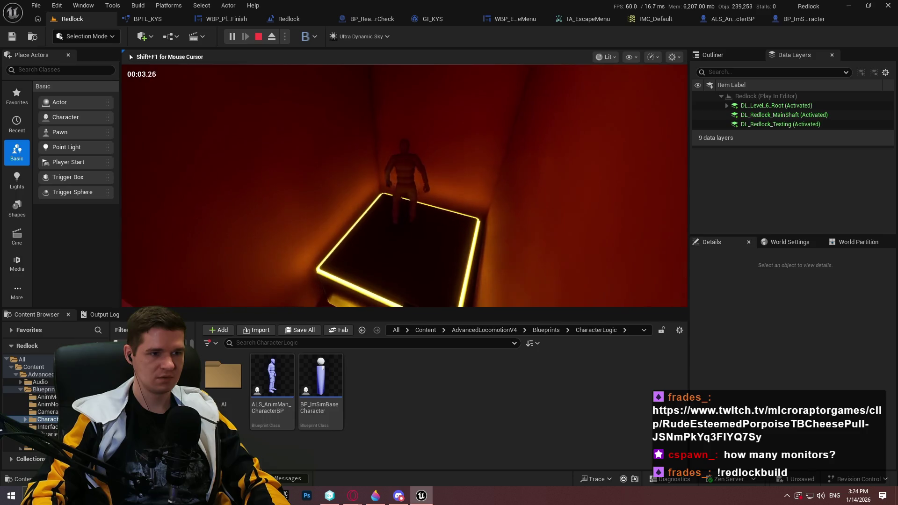
pyautogui.press('Escape')
# Step: Focus the view on Cube94 and start a second Play From Here session there
pyautogui.moveTo(404, 187)
pyautogui.mouseDown()
pyautogui.moveTo(383, 197)
pyautogui.moveTo(407, 192)
pyautogui.moveTo(397, 118)
pyautogui.mouseUp()
pyautogui.press('f')
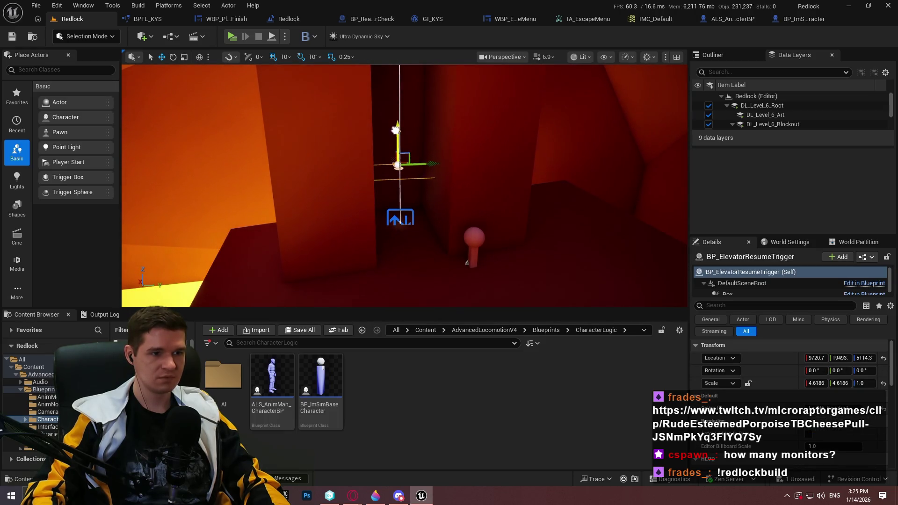
pyautogui.rightClick(433, 294)
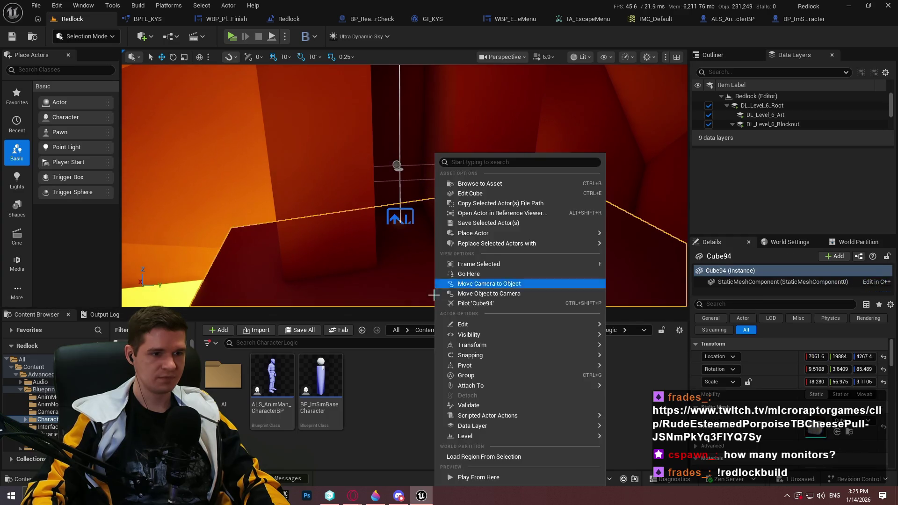
pyautogui.click(498, 477)
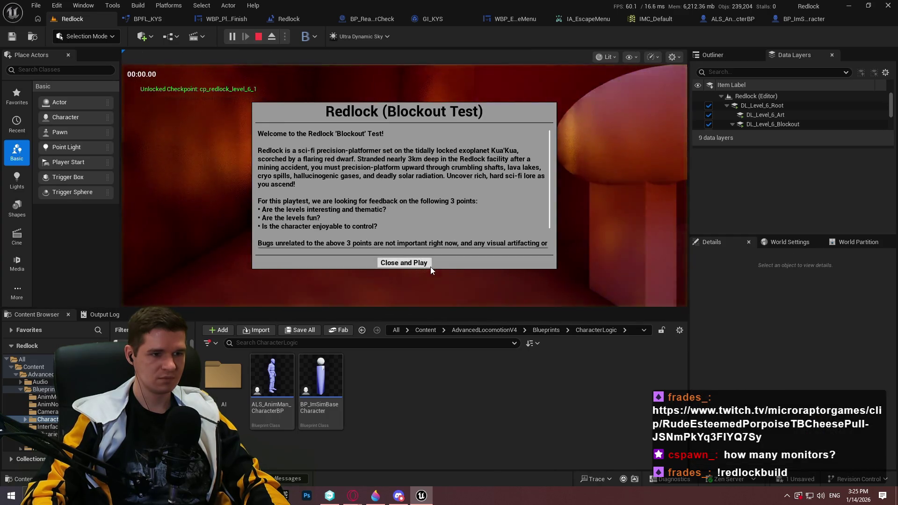
pyautogui.click(428, 264)
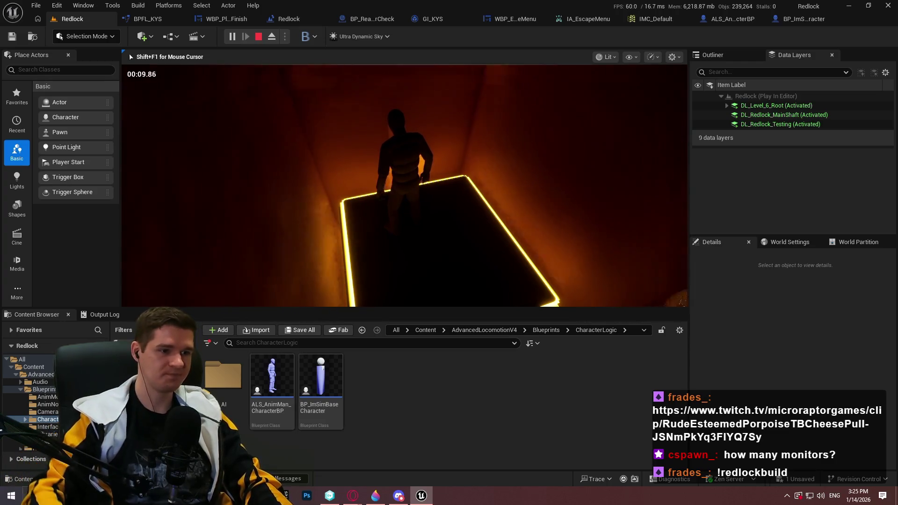
# Step: Stop the play session, glance at the Redlock level blueprint graph, and return to the level editor
pyautogui.press('Escape')
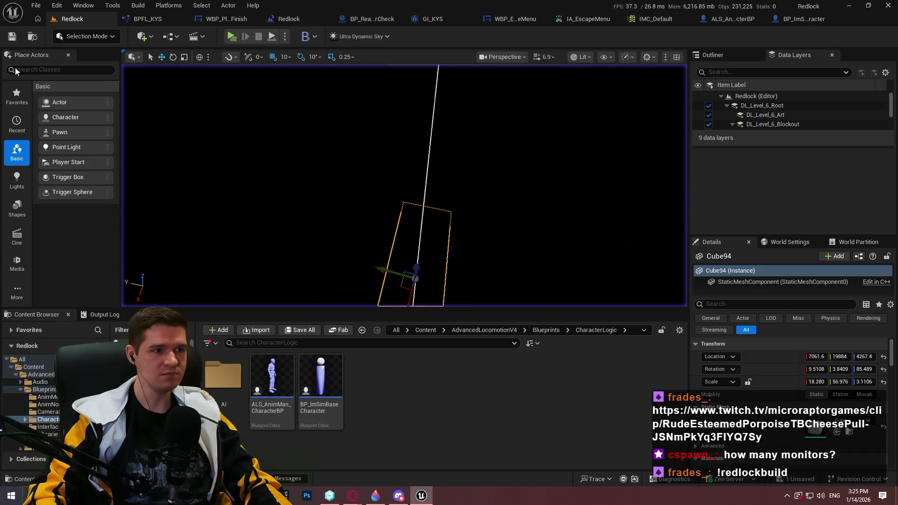
pyautogui.click(294, 21)
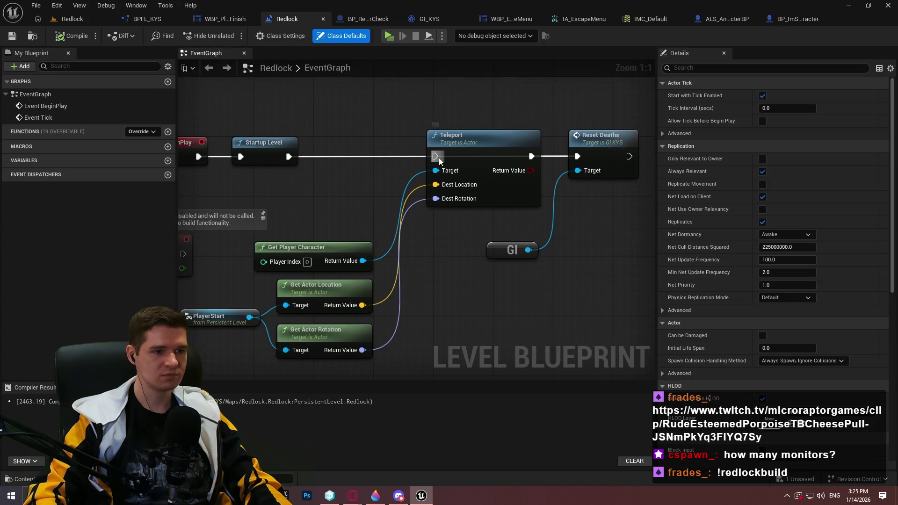
pyautogui.click(72, 19)
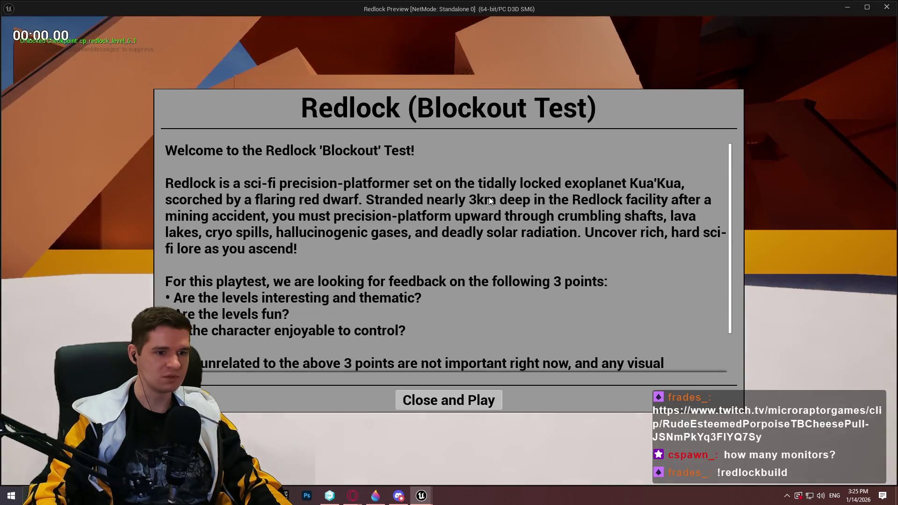
# Step: Dismiss the welcome message, pause, and restart the level from the beginning
pyautogui.click(466, 400)
pyautogui.press('Escape')
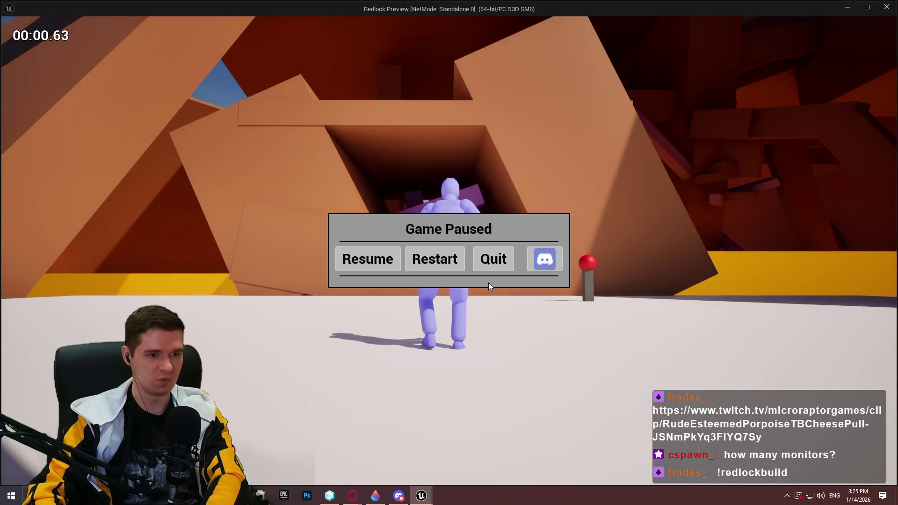
pyautogui.click(442, 263)
pyautogui.click(449, 399)
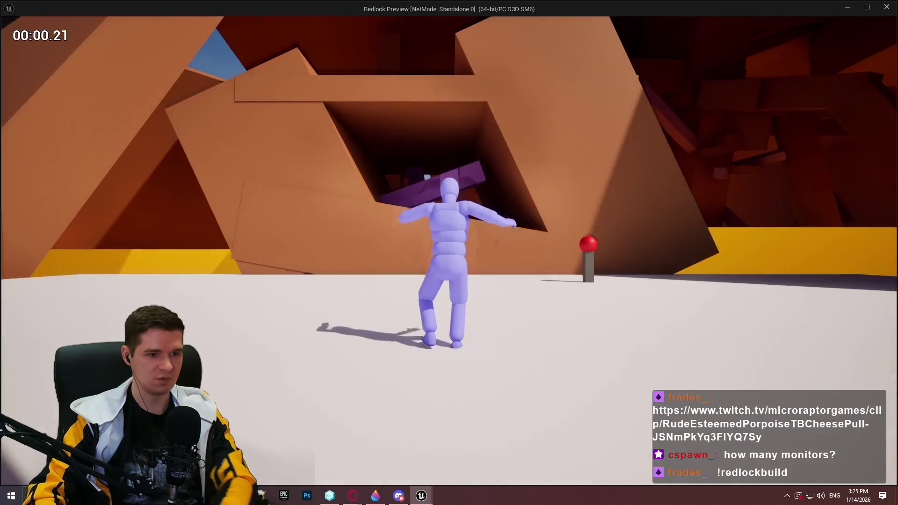
# Step: Run and climb the orange and white walls along the beam toward the orange structures, then end the session
pyautogui.press('w')
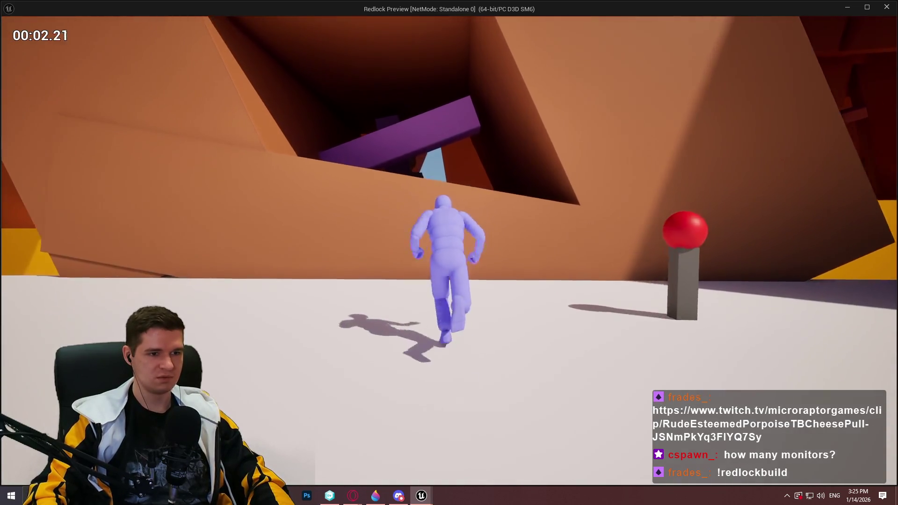
pyautogui.press('space')
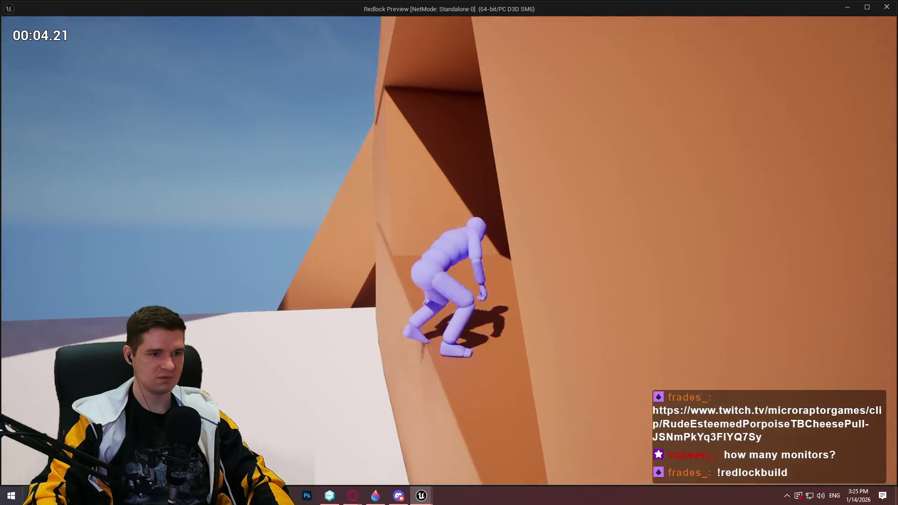
pyautogui.press('space')
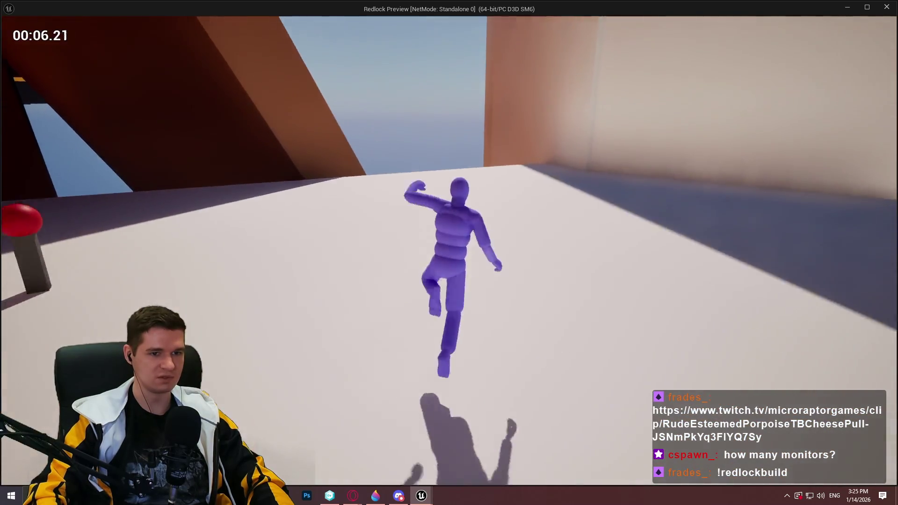
pyautogui.press('space')
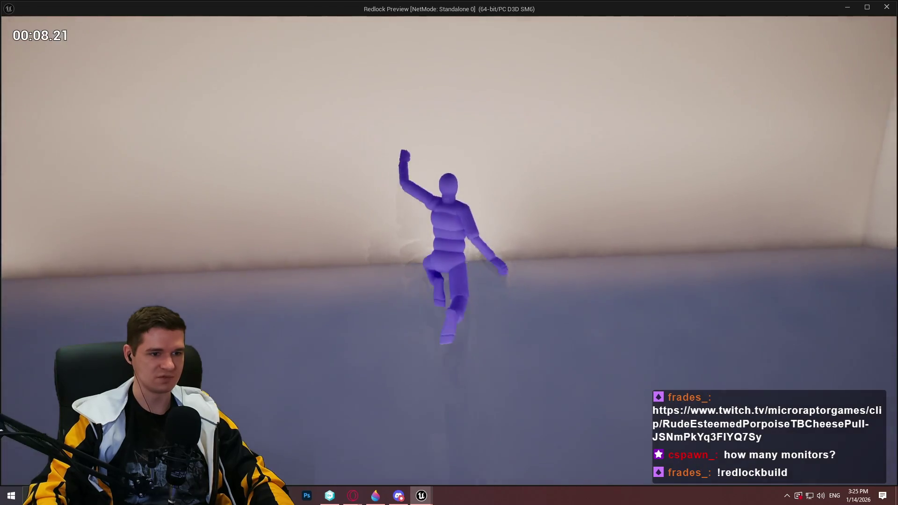
pyautogui.press('space')
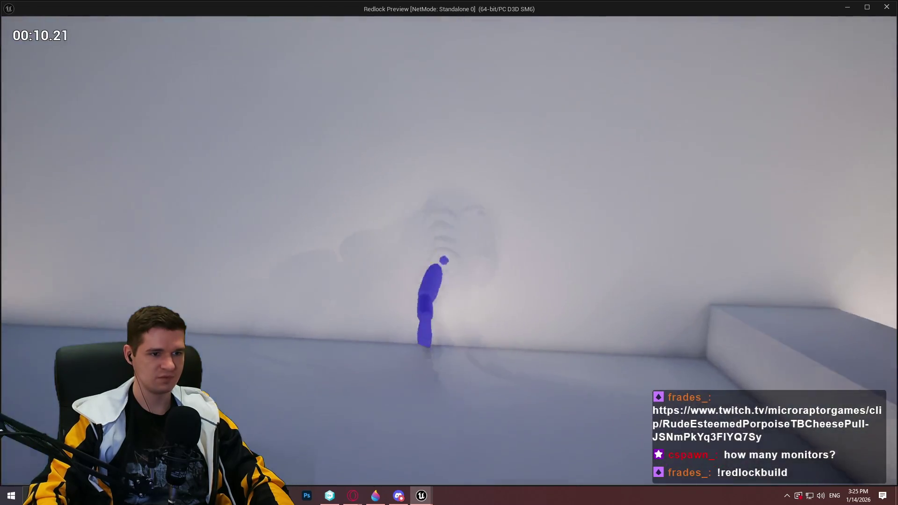
pyautogui.press('space')
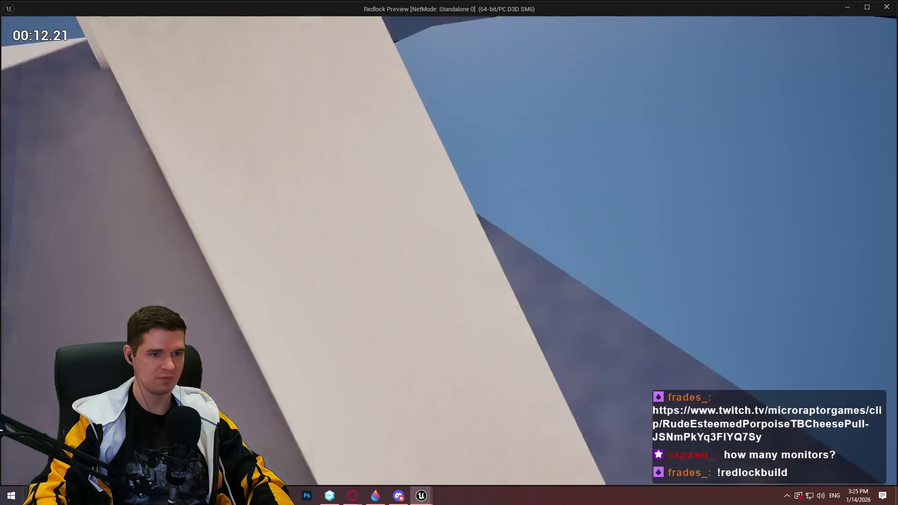
pyautogui.press('space')
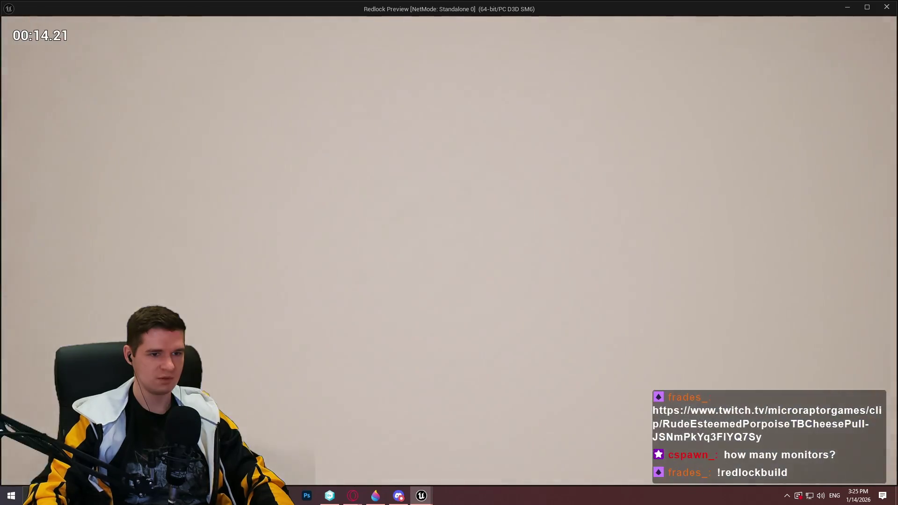
pyautogui.press('space')
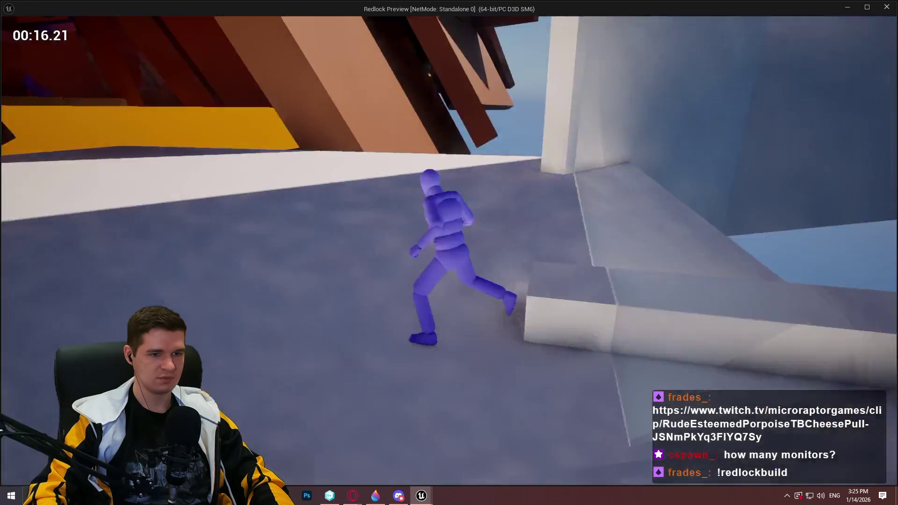
pyautogui.press('space')
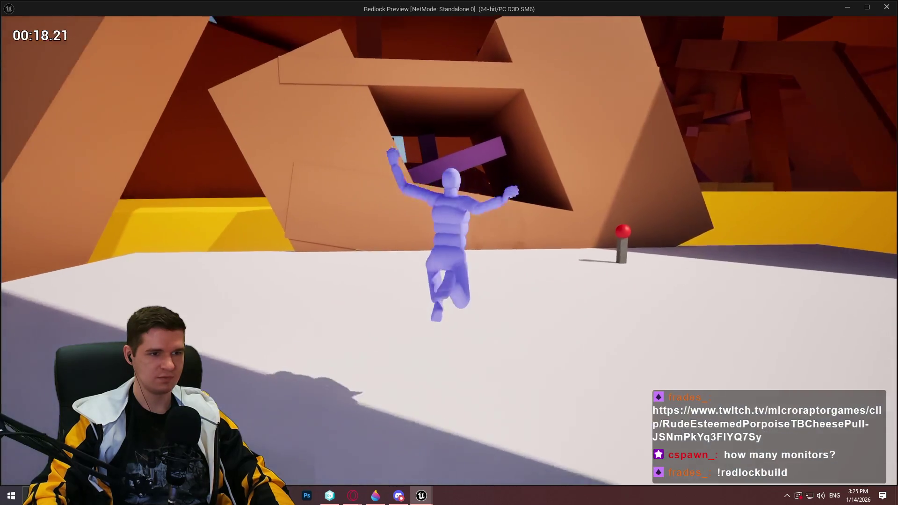
pyautogui.press('Escape')
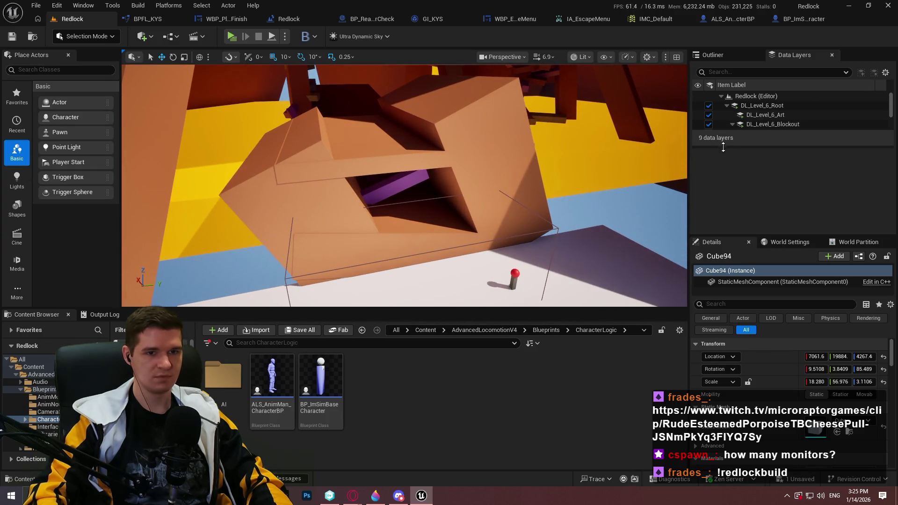
# Step: Make DL_Level_6_Blockout_Section_1 the current data layer
pyautogui.moveTo(724, 149); pyautogui.dragTo(722, 209)
pyautogui.click(790, 134)
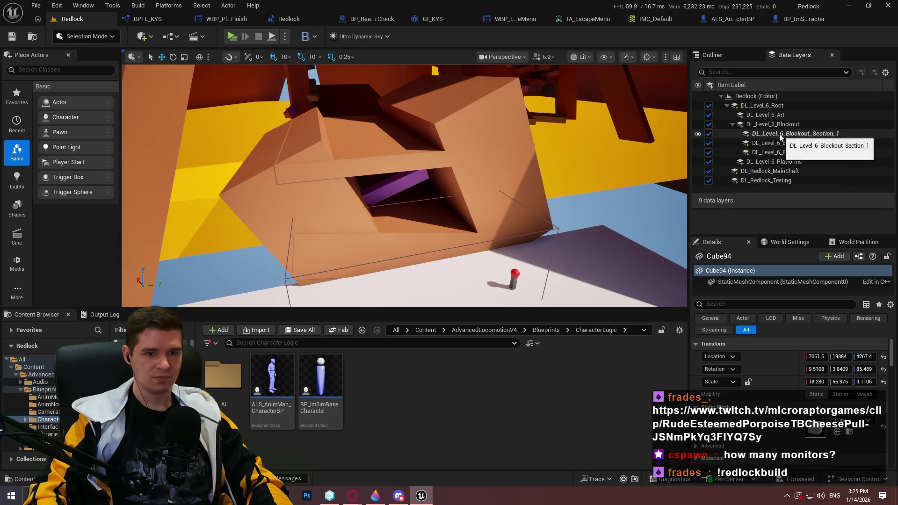
pyautogui.rightClick(790, 134)
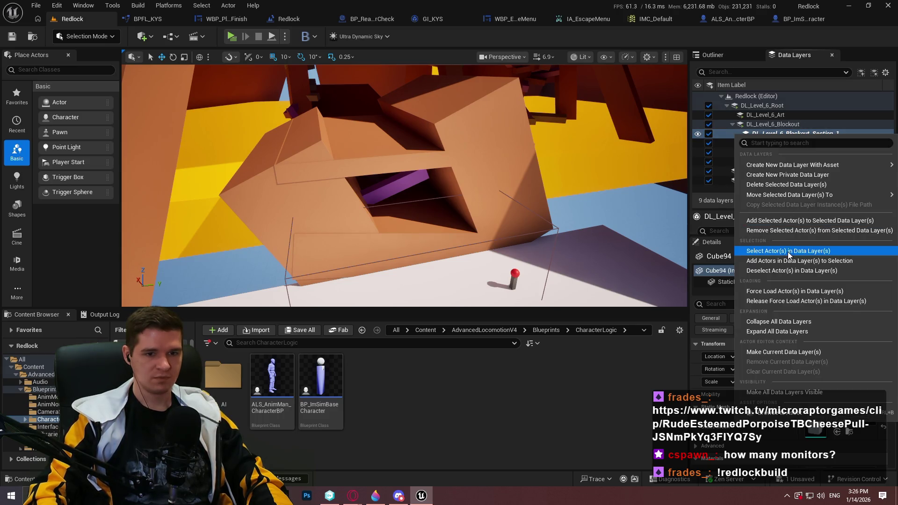
pyautogui.click(784, 351)
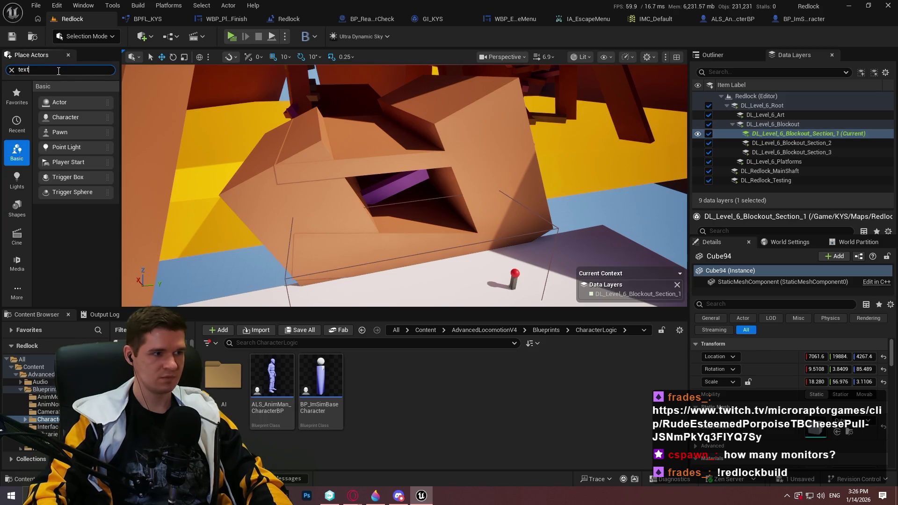
# Step: Place a Text Render Actor reading 'START HERE' in the level and focus on it
pyautogui.moveTo(103, 139); pyautogui.dragTo(388, 156)
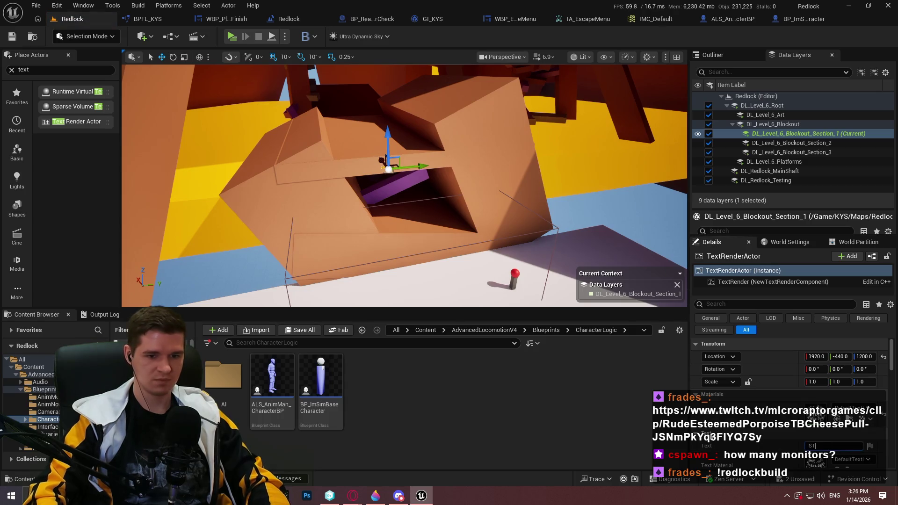
pyautogui.write('ART HERE')
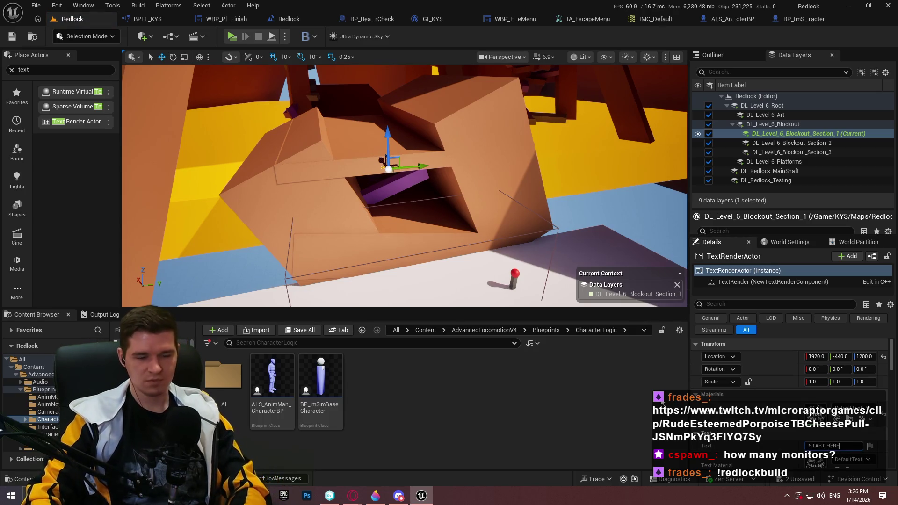
pyautogui.press('Return')
pyautogui.press('f')
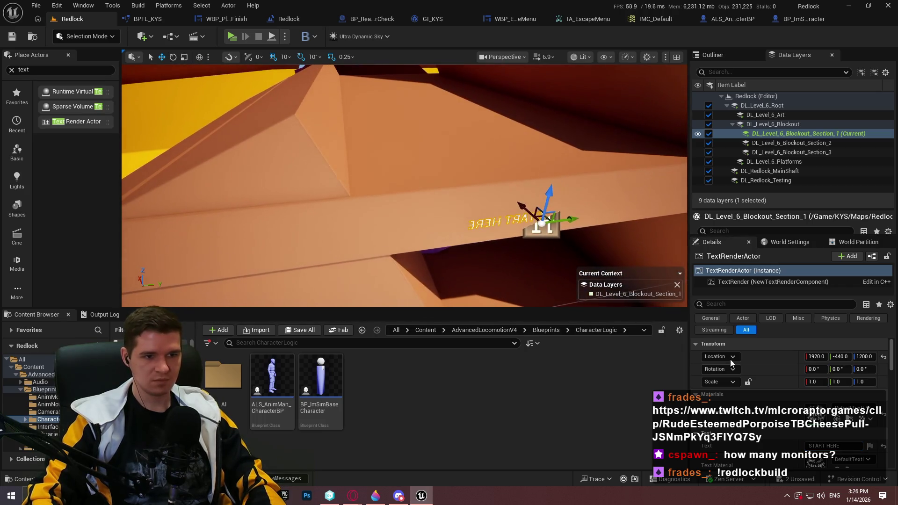
# Step: Rotate the text to face the other way, centre its alignment, and make it much larger
pyautogui.press('e')
pyautogui.moveTo(569, 261); pyautogui.dragTo(608, 262)
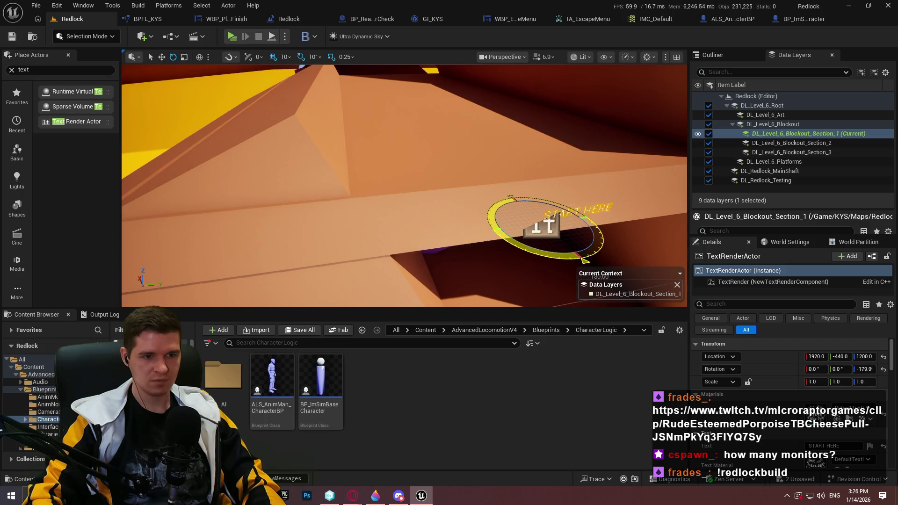
pyautogui.moveTo(575, 258); pyautogui.dragTo(580, 258)
pyautogui.scroll(-5, 756, 362)
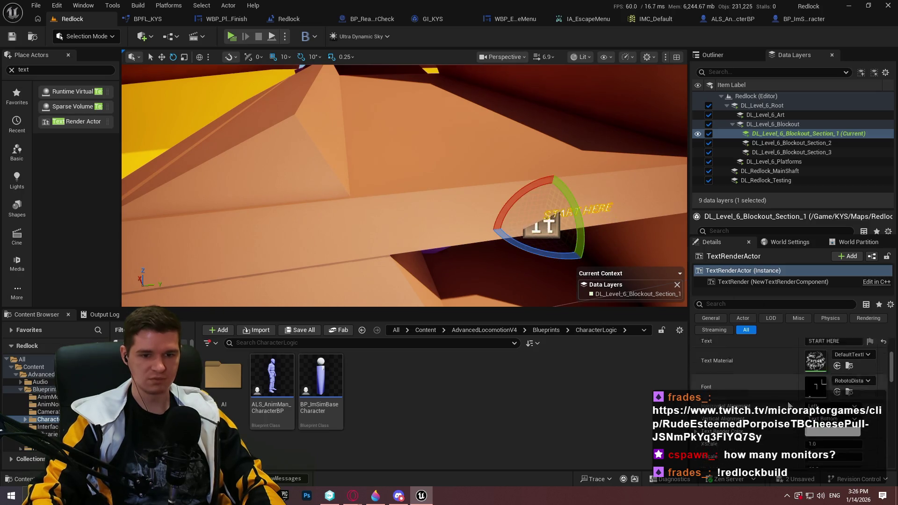
pyautogui.click(828, 376)
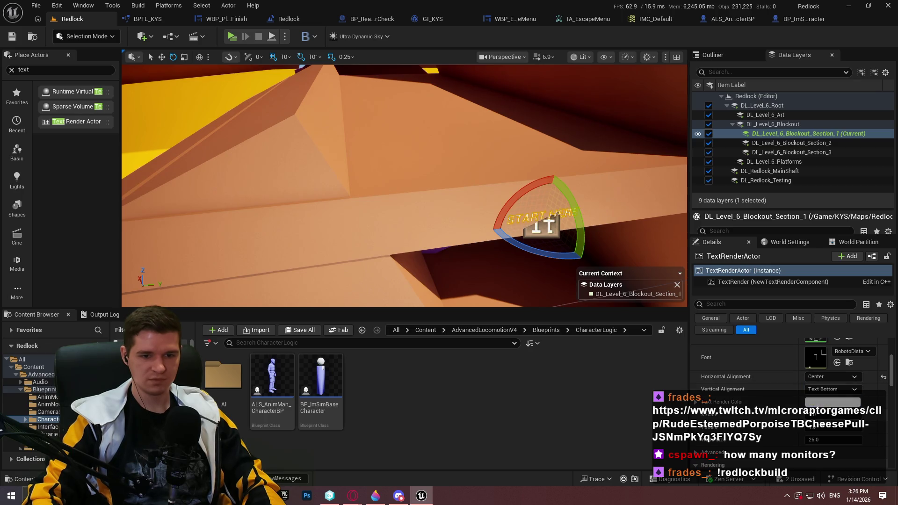
pyautogui.moveTo(819, 441); pyautogui.dragTo(877, 441)
# Step: Lower the START HERE text onto the orange blocks and save all changes
pyautogui.press('w')
pyautogui.moveTo(537, 127); pyautogui.dragTo(539, 150)
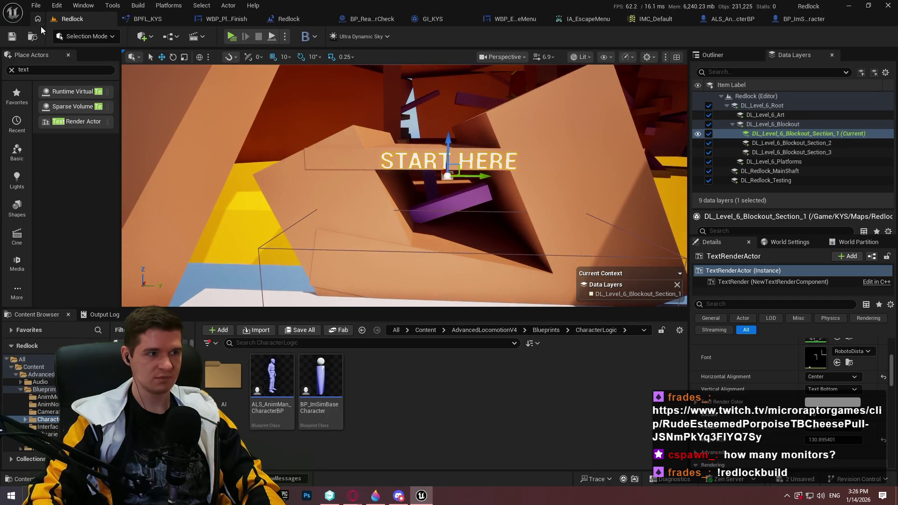
pyautogui.click(39, 7)
pyautogui.click(73, 140)
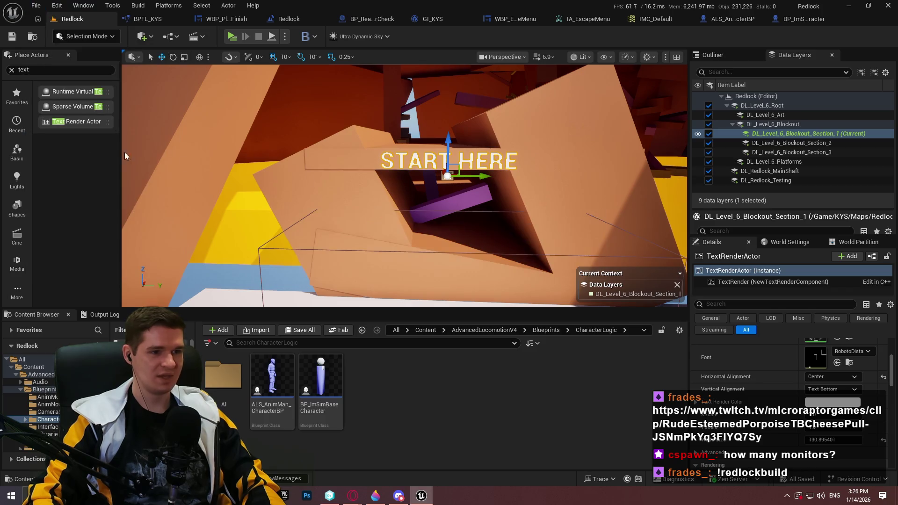
pyautogui.press('Escape')
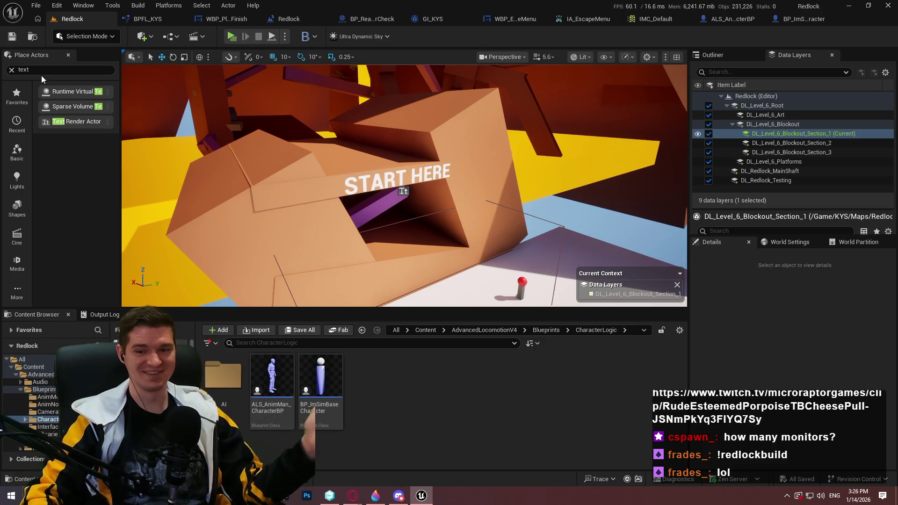
# Step: Review the ALS_AnimMan_CharacterBP and BP_ImSimBaseCharacter input graphs, then return to the Redlock level
pyautogui.click(12, 70)
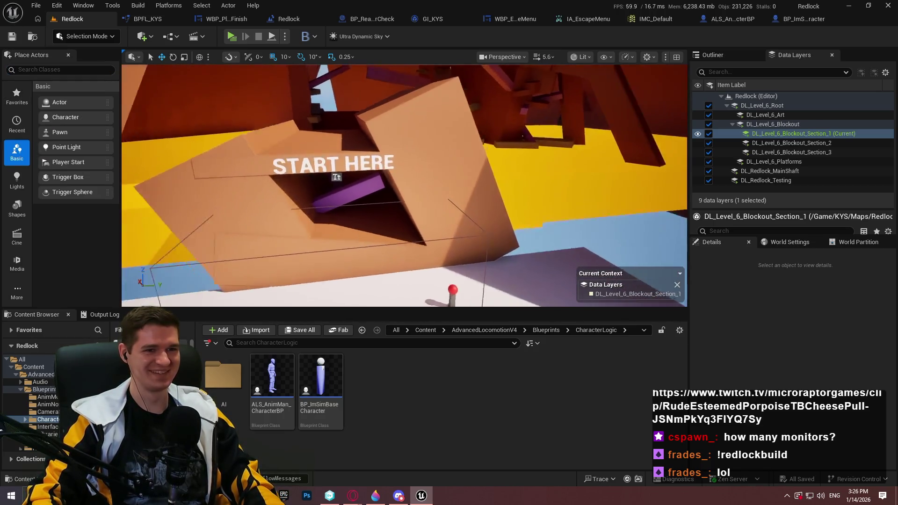
pyautogui.click(736, 20)
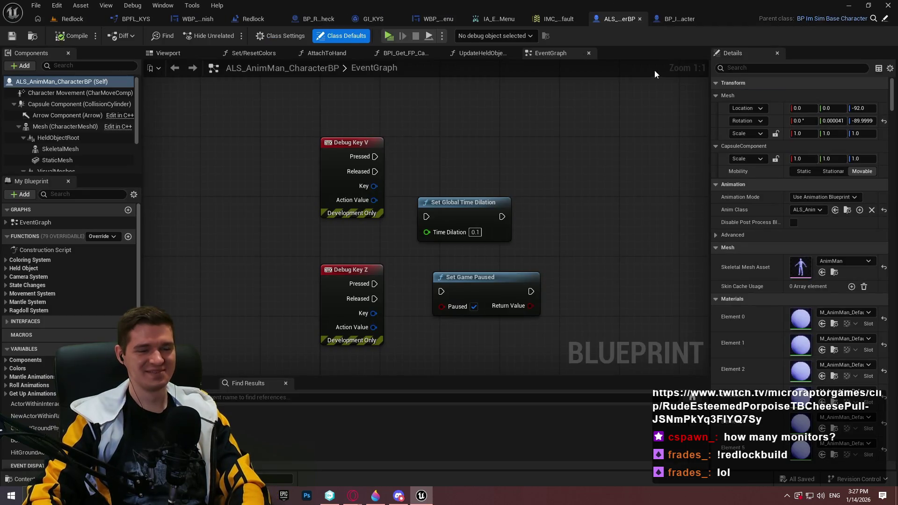
pyautogui.click(670, 19)
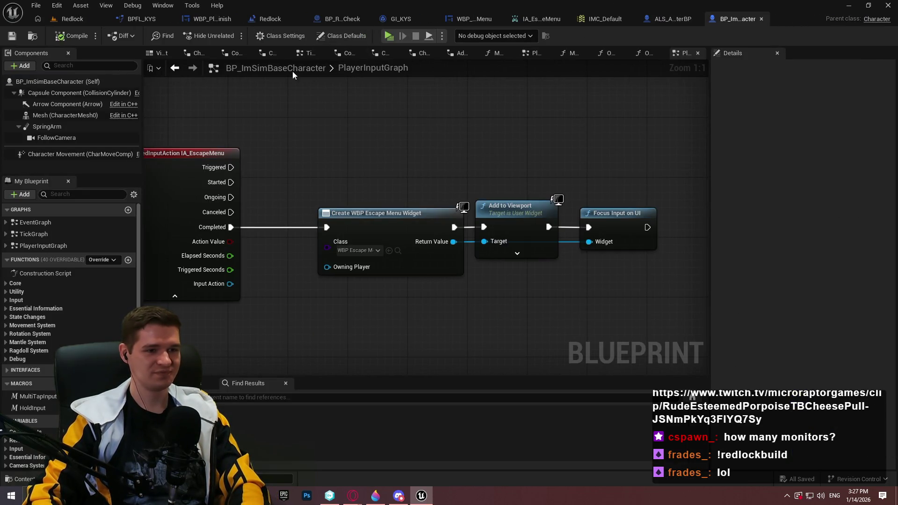
pyautogui.hotkey('ctrl', 'Tab')
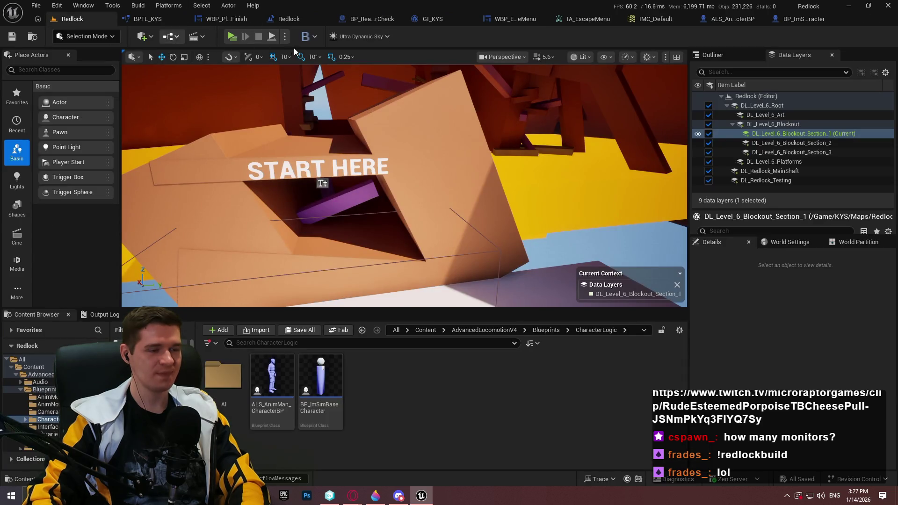
# Step: Delete the old Windows build folder and zip from the Playtest builds folder
pyautogui.hotkey('alt', 'Tab')
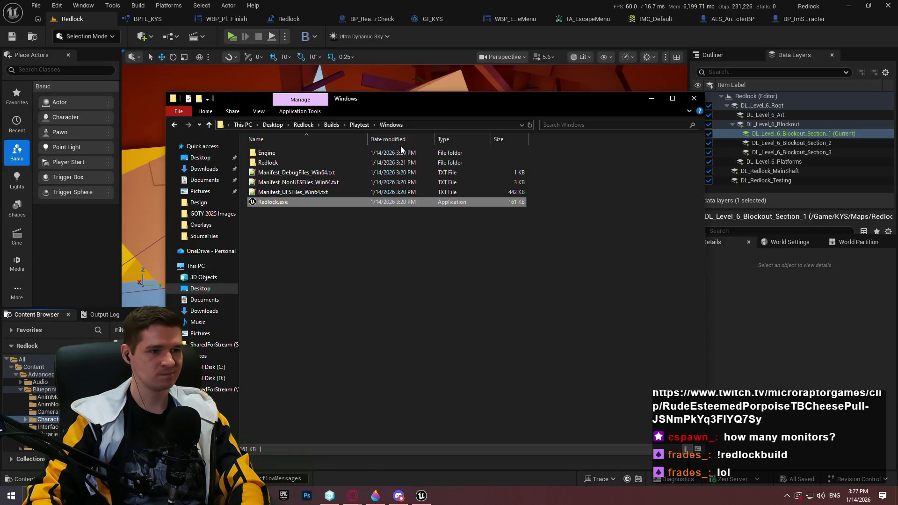
pyautogui.click(283, 164)
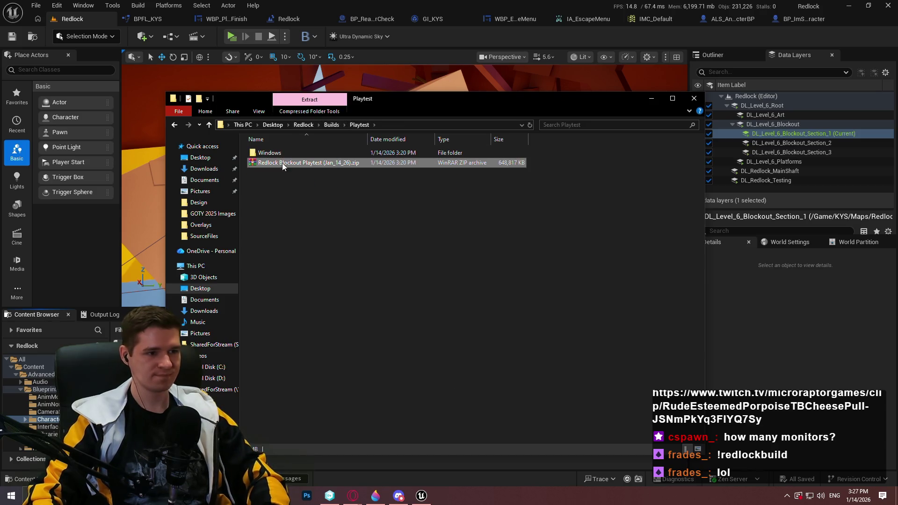
pyautogui.moveTo(365, 214); pyautogui.dragTo(286, 149)
pyautogui.press('Delete')
# Step: Package the project for Windows with Builds\Playtest as the output folder
pyautogui.click(138, 5)
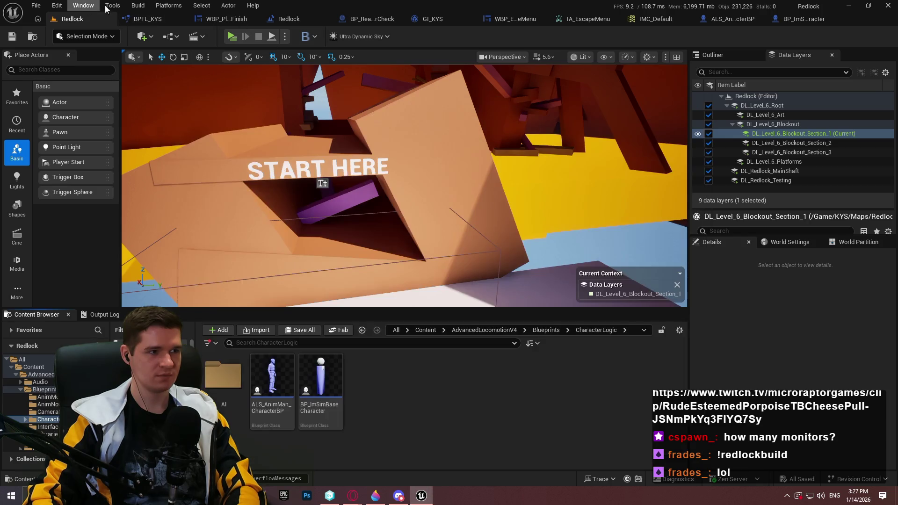
pyautogui.click(138, 5)
pyautogui.moveTo(231, 102)
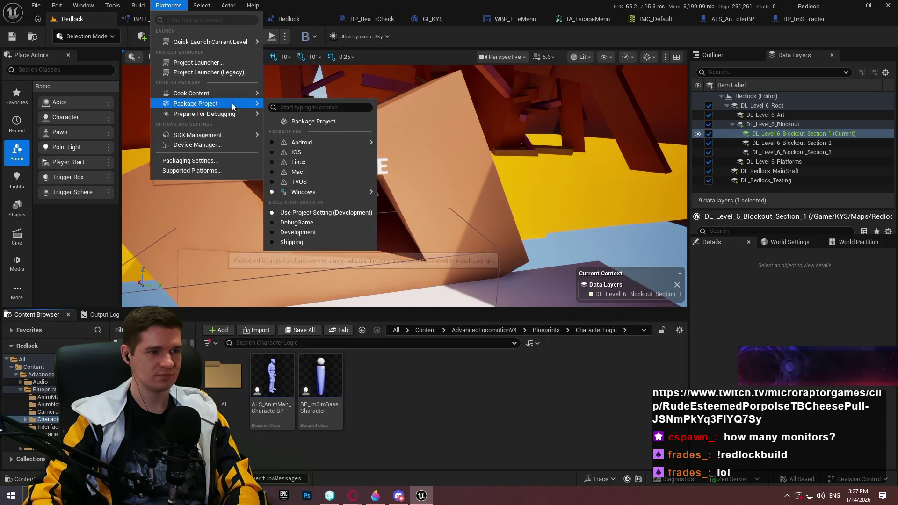
pyautogui.click(301, 122)
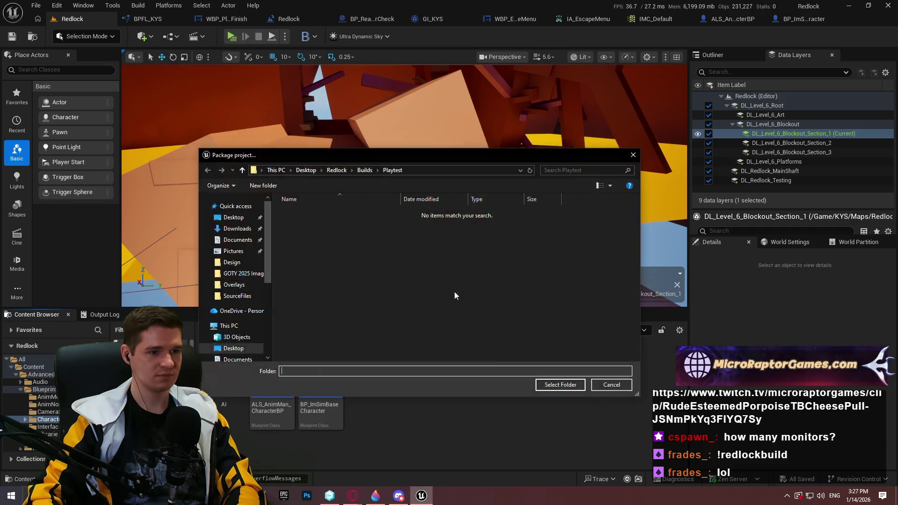
pyautogui.click(555, 385)
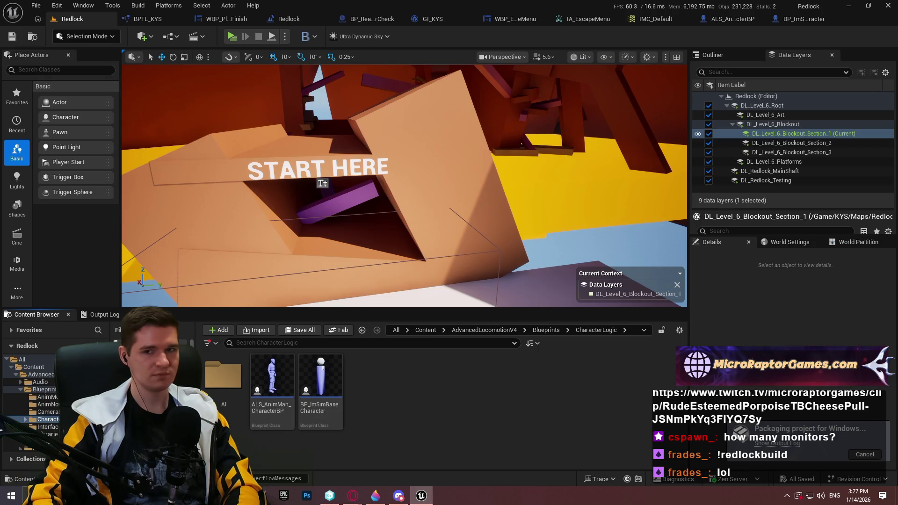
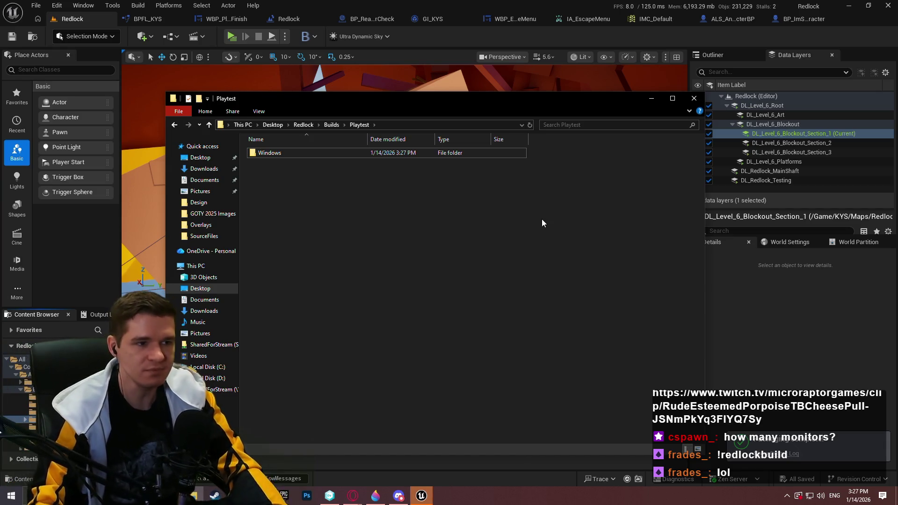
# Step: Archive the Windows build folder as ZIP 'Redlock Blockout Playtest (Jan_14_26).zip' in the Playtest folder
pyautogui.rightClick(295, 153)
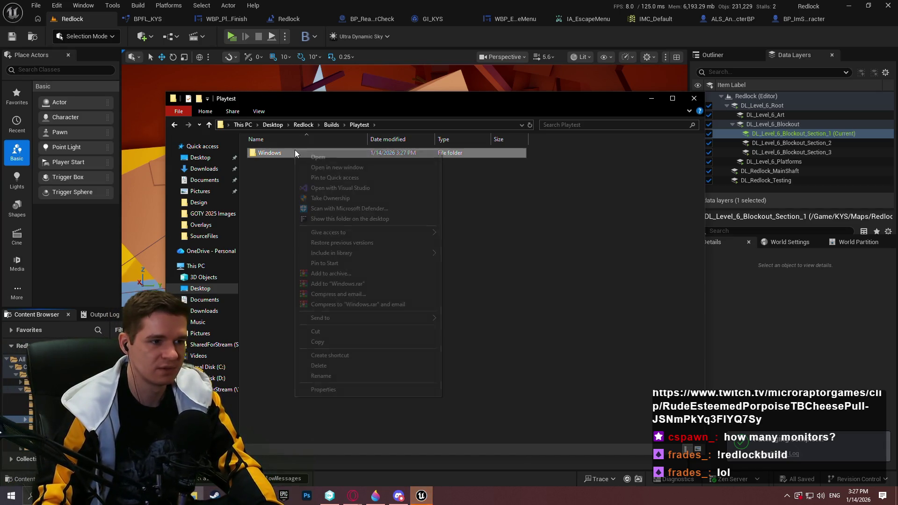
pyautogui.click(355, 273)
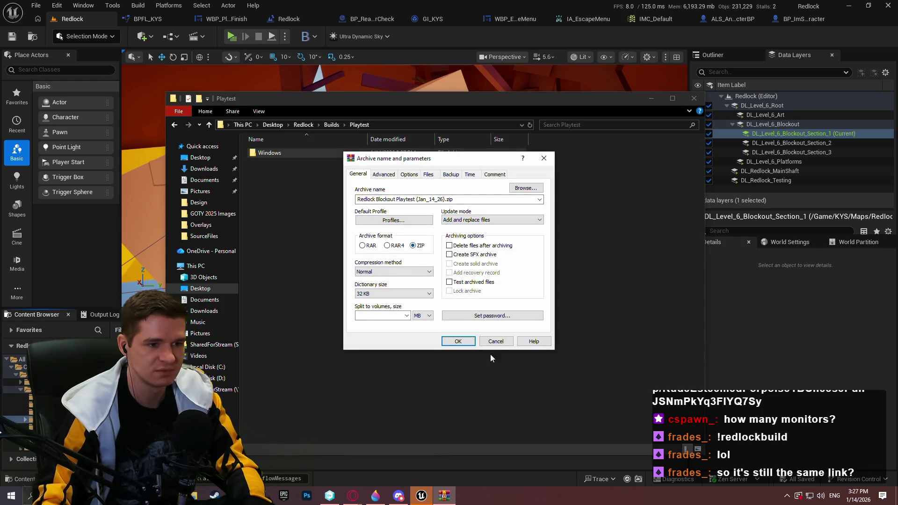
pyautogui.click(458, 341)
pyautogui.click(710, 130)
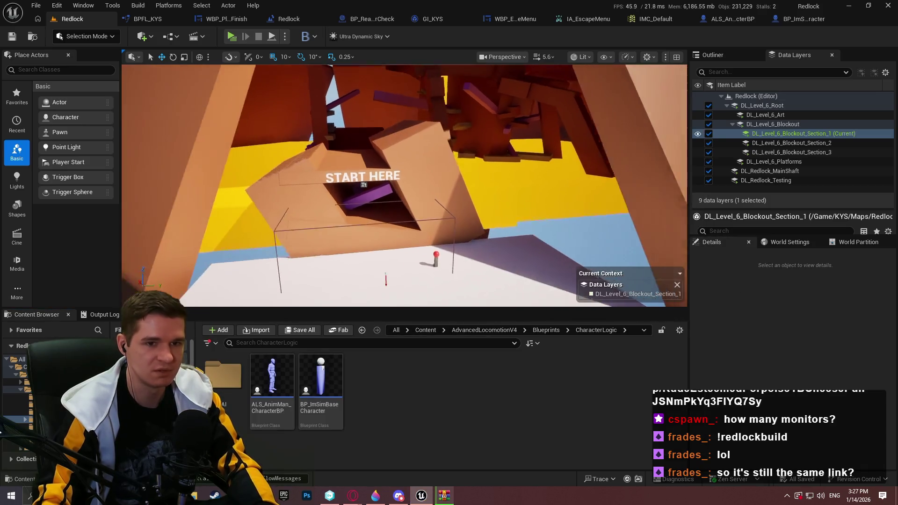
# Step: Hide Blockout Section_1–3, clear Section_1 as the current data layer, and select Section_2
pyautogui.click(708, 133)
pyautogui.click(708, 143)
pyautogui.click(707, 152)
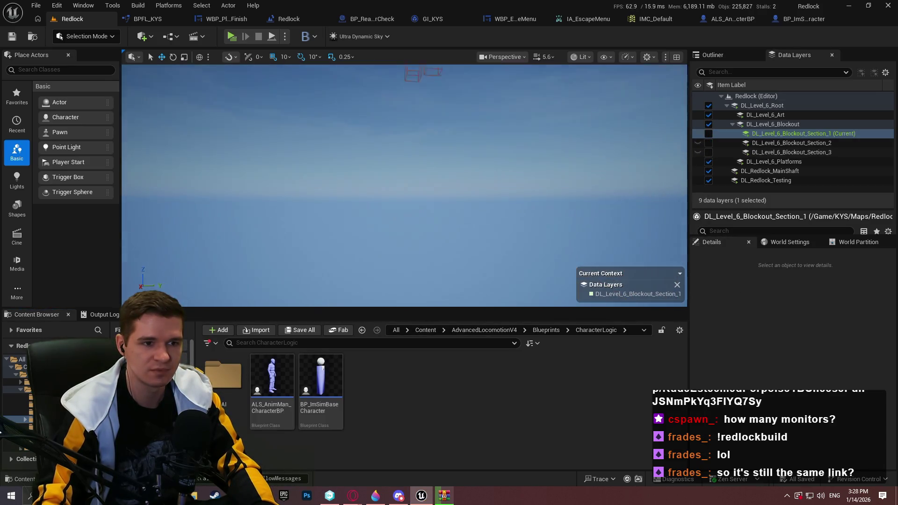
pyautogui.moveTo(405, 187)
pyautogui.mouseDown()
pyautogui.moveTo(362, 224)
pyautogui.moveTo(276, 206)
pyautogui.moveTo(308, 244)
pyautogui.moveTo(316, 222)
pyautogui.mouseUp()
pyautogui.rightClick(818, 135)
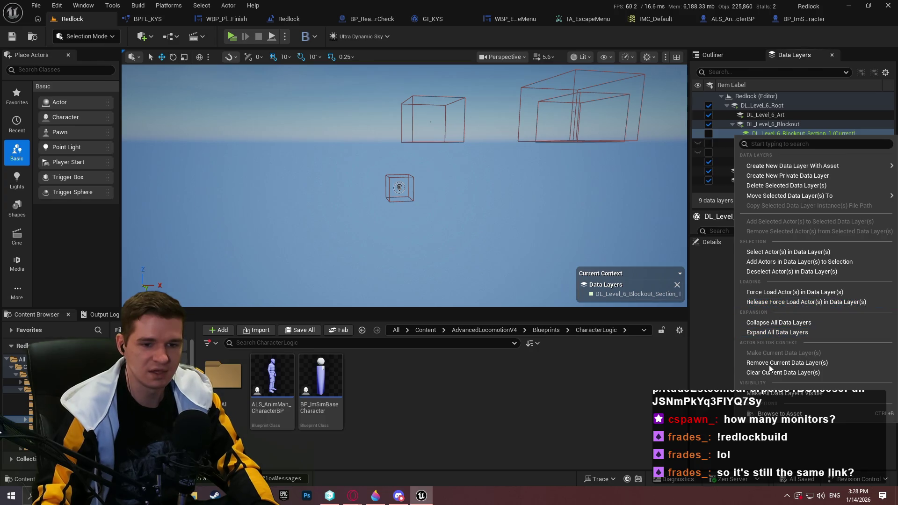
pyautogui.click(787, 363)
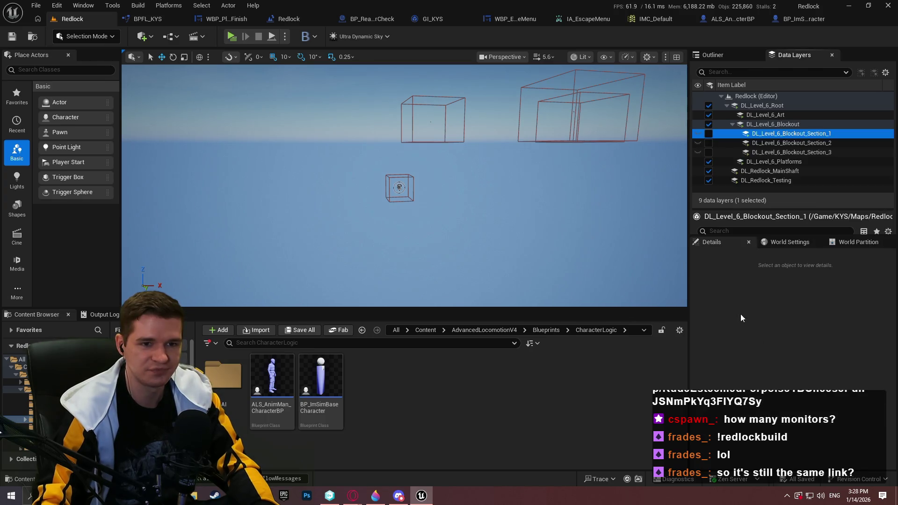
pyautogui.click(769, 144)
# Step: Add the helper actor and three wireframe boxes to the Section_2 data layer
pyautogui.click(399, 187)
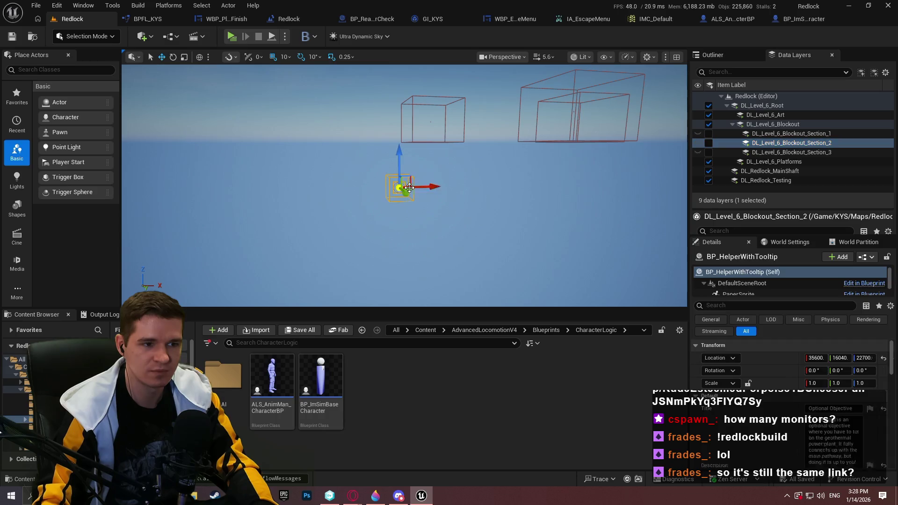
pyautogui.press('f')
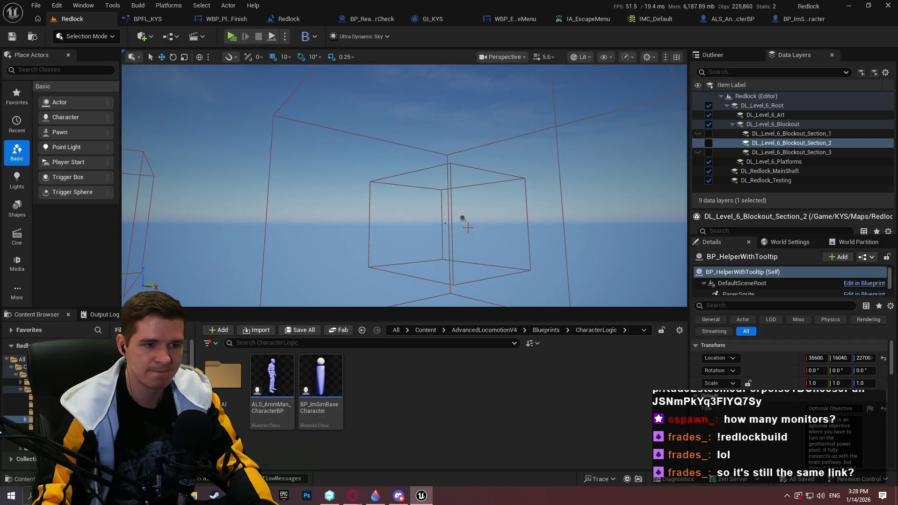
pyautogui.keyDown('ctrl'); pyautogui.click(444, 227); pyautogui.keyUp('ctrl')
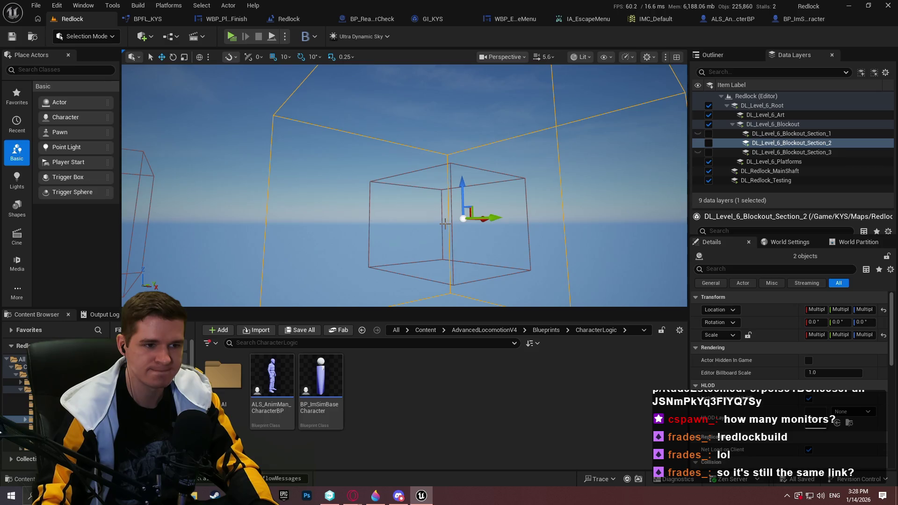
pyautogui.keyDown('ctrl'); pyautogui.click(444, 224); pyautogui.keyUp('ctrl')
pyautogui.press('f')
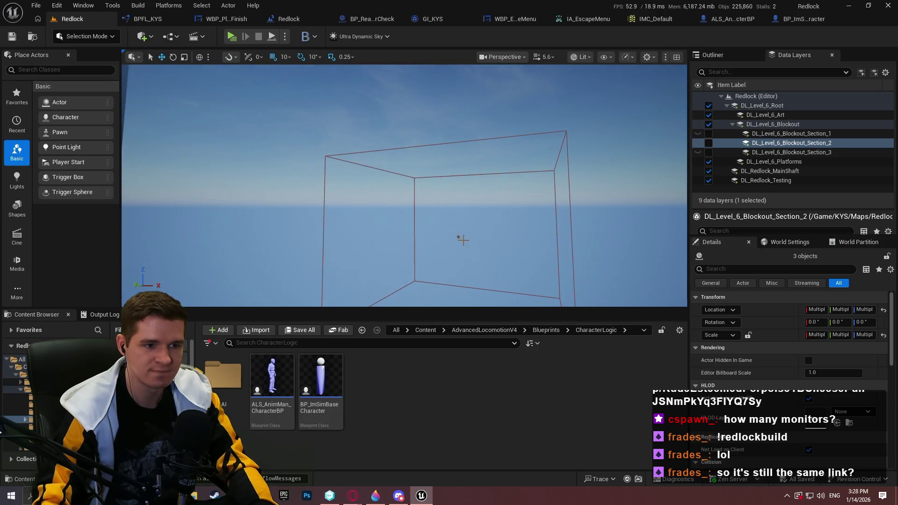
pyautogui.keyDown('ctrl'); pyautogui.click(458, 237); pyautogui.keyUp('ctrl')
pyautogui.press('f')
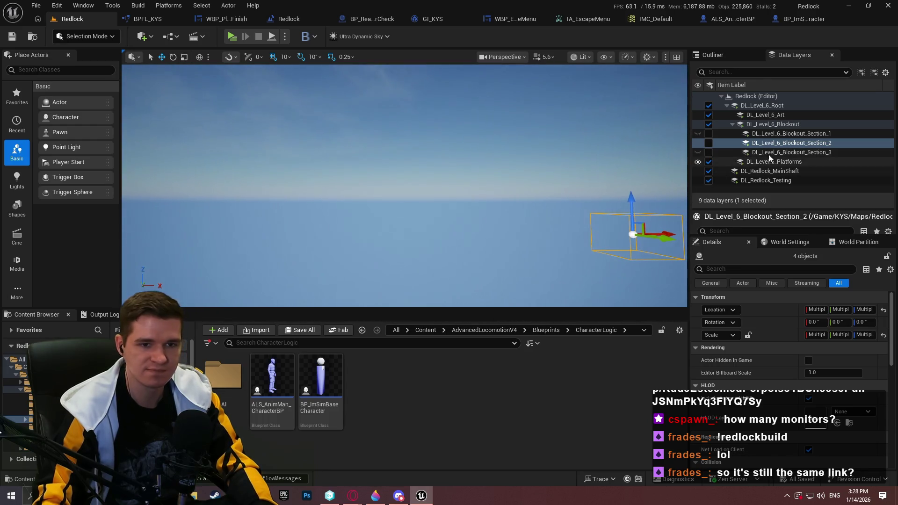
pyautogui.rightClick(795, 144)
pyautogui.click(795, 233)
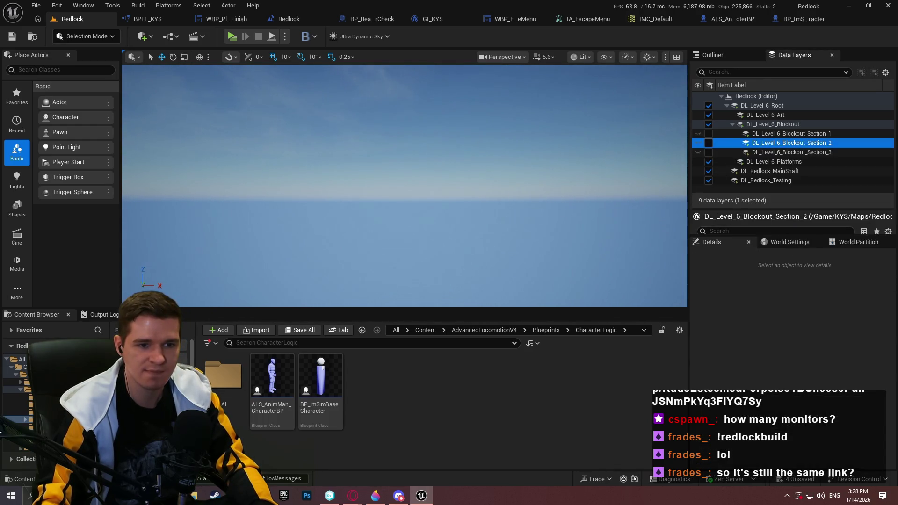
# Step: Fly the camera toward the grey pillar and back to inspect the area
pyautogui.scroll(4, 404, 187)
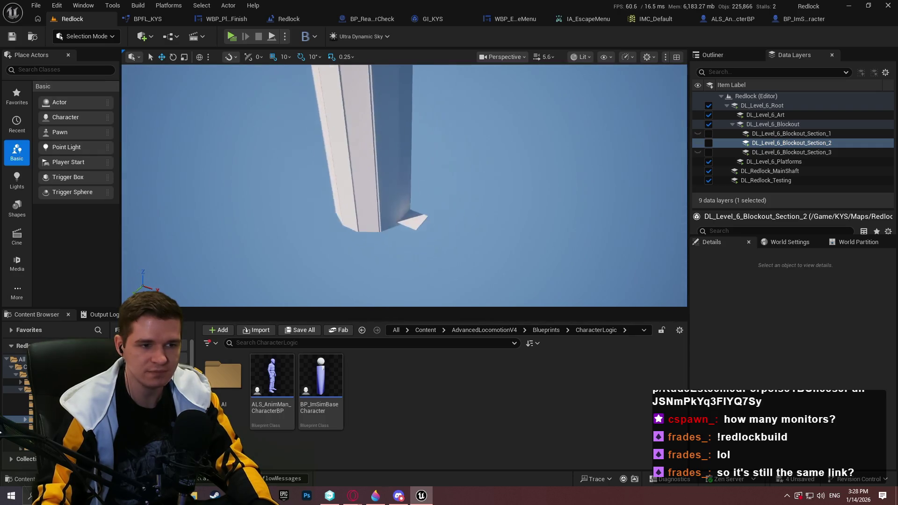
pyautogui.press('w')
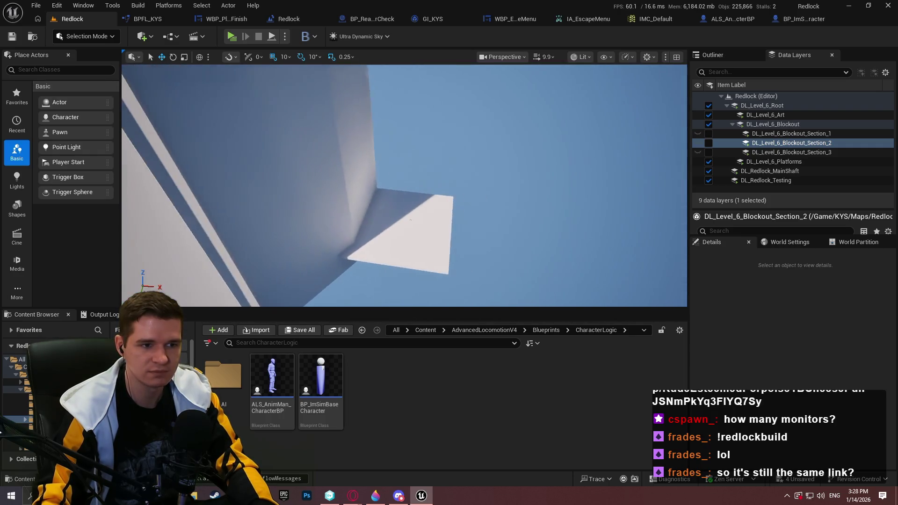
pyautogui.press('s')
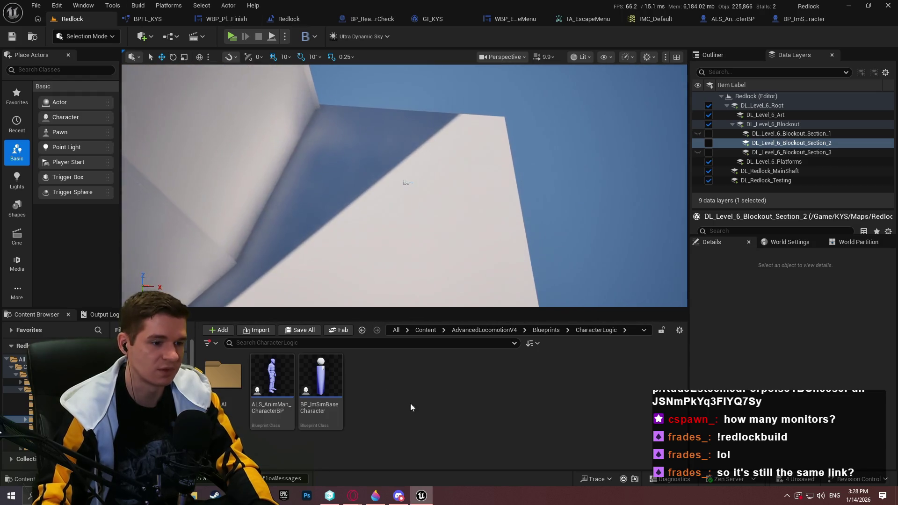
pyautogui.hotkey('alt', 'Tab')
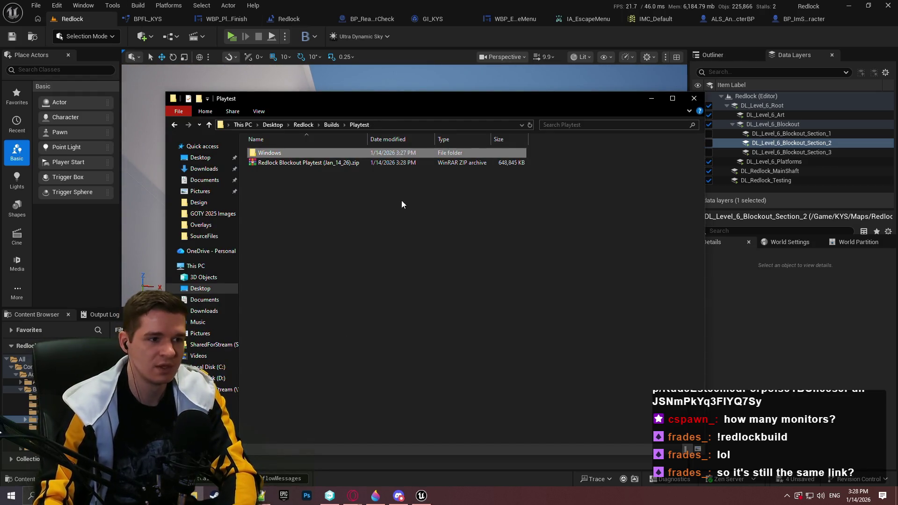
# Step: Delete the old build folder and zip from the Playtest folder
pyautogui.moveTo(404, 202); pyautogui.dragTo(290, 157)
pyautogui.press('Delete')
pyautogui.hotkey('alt', 'Tab')
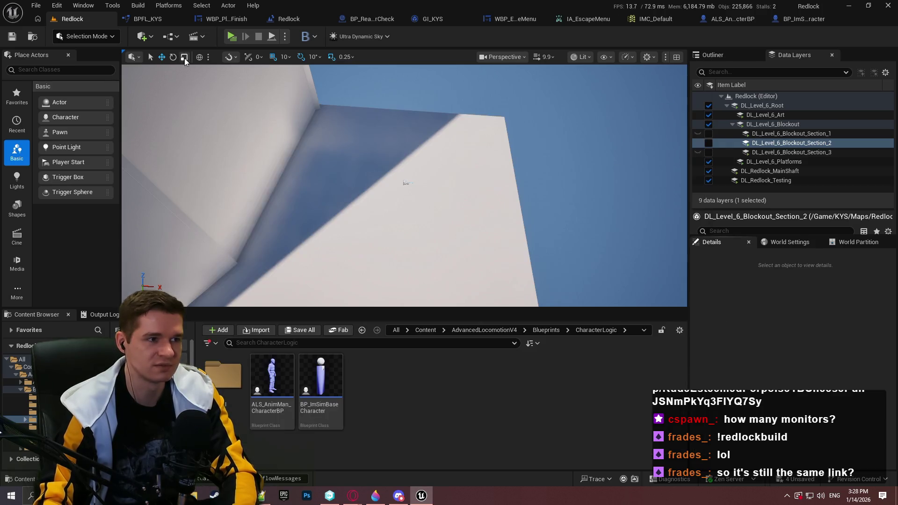
# Step: Package the project for Windows into the Playtest folder
pyautogui.click(168, 5)
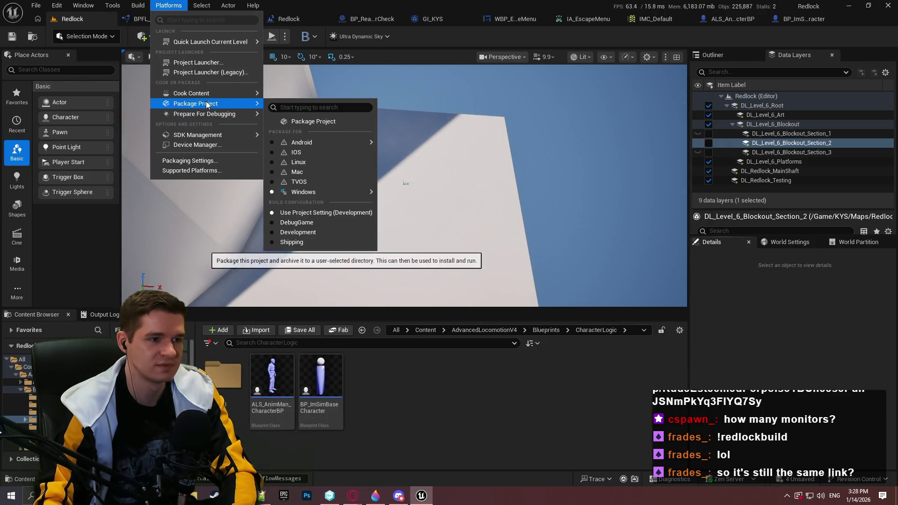
pyautogui.click(317, 121)
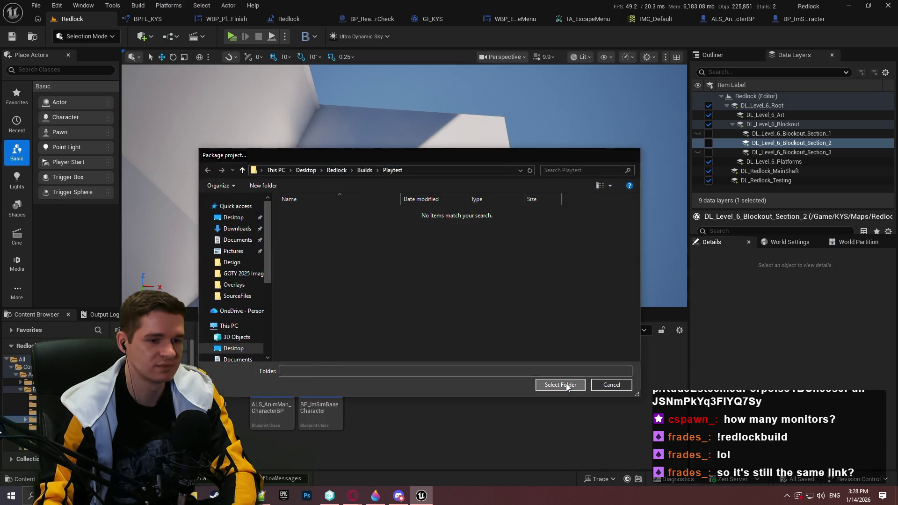
pyautogui.click(566, 385)
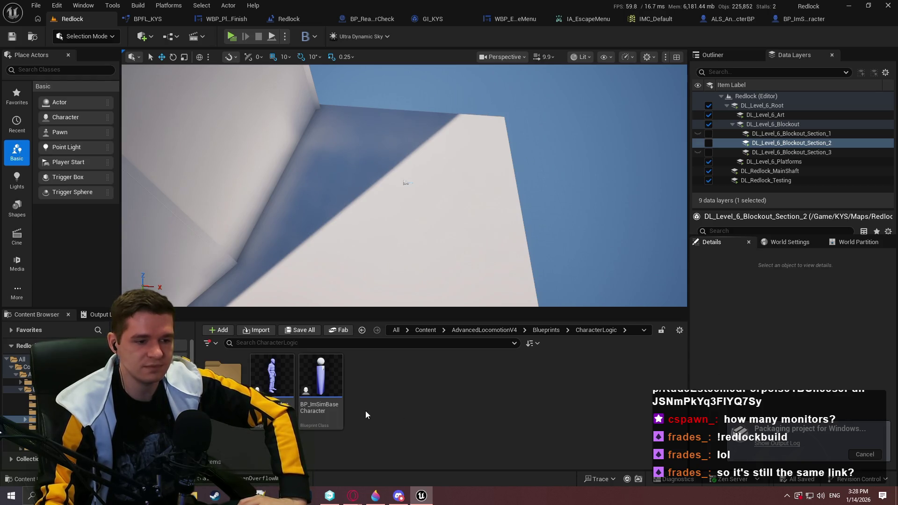
pyautogui.click(200, 491)
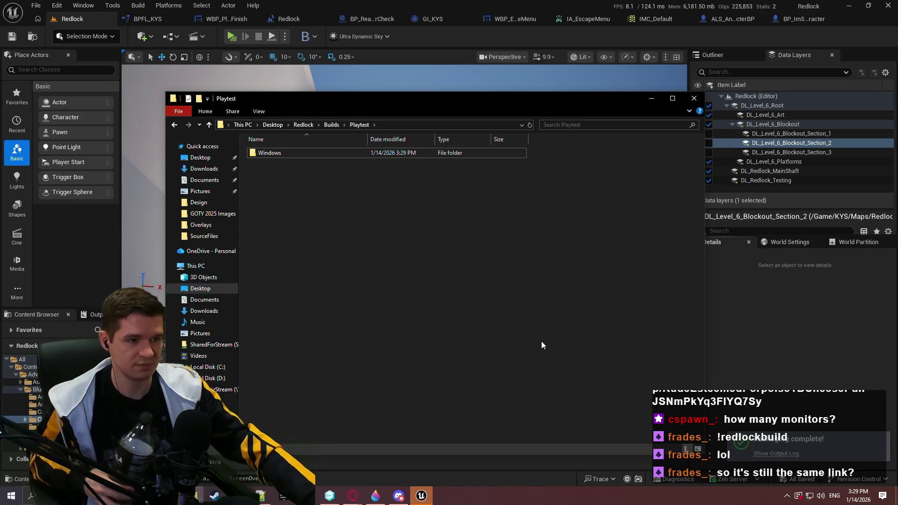
# Step: Archive the new Windows folder as ZIP 'Redlock Blockout Playtest (Jan_14_26).zip'
pyautogui.rightClick(286, 157)
pyautogui.click(374, 281)
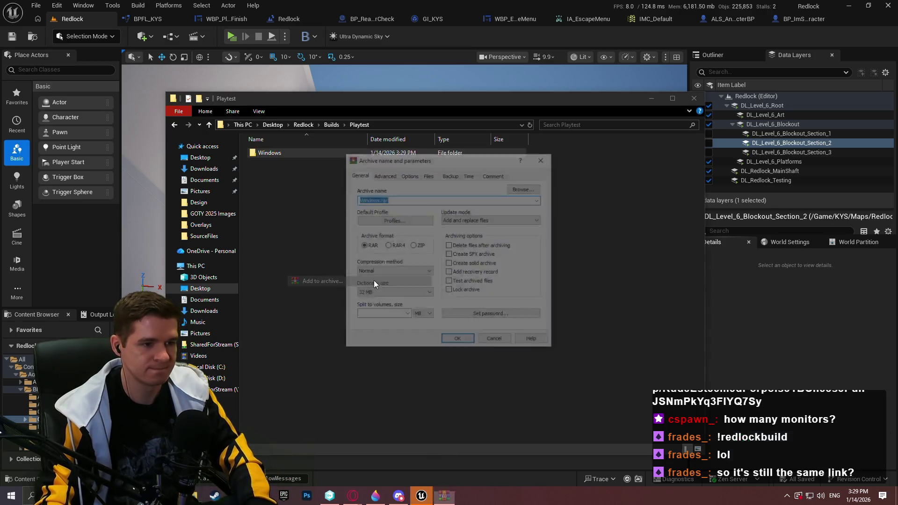
pyautogui.write('Redlock Blockout Playtest (Jan_14_26)')
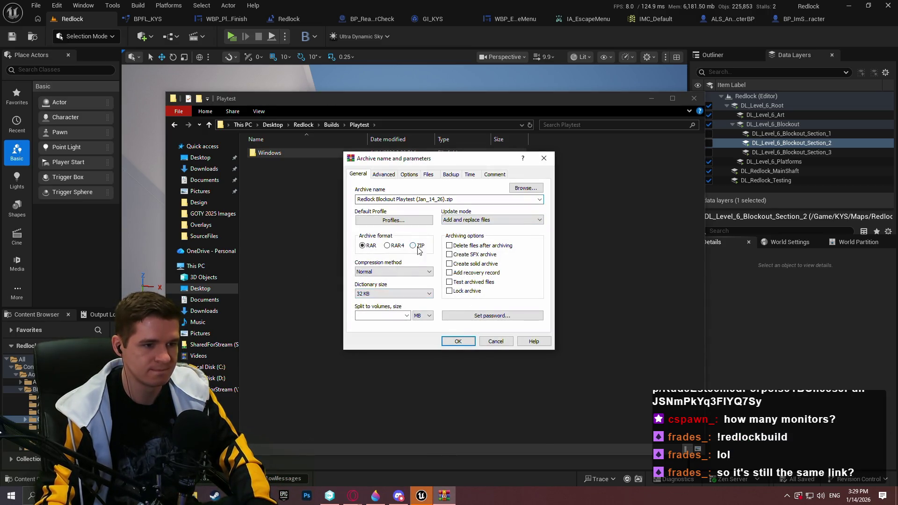
pyautogui.click(412, 245)
pyautogui.click(457, 341)
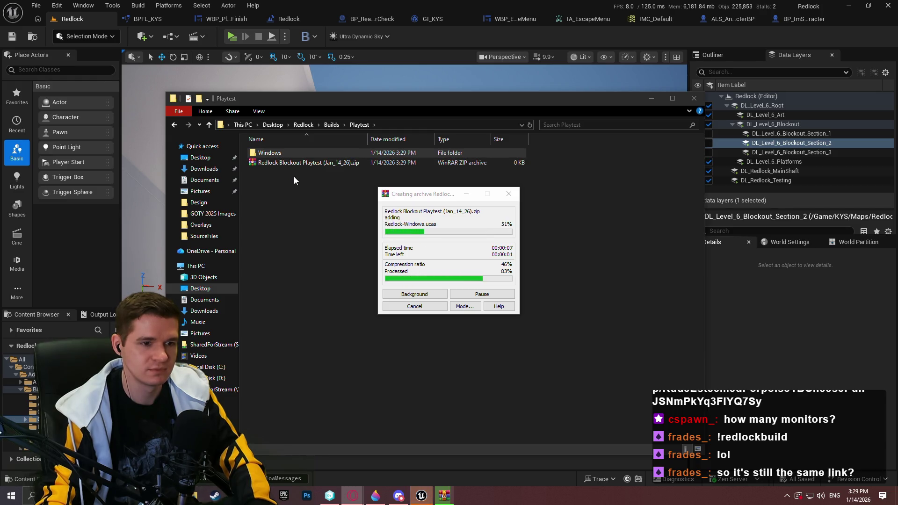
# Step: Select the new zip file, then minimize the Playtest folder window
pyautogui.click(307, 165)
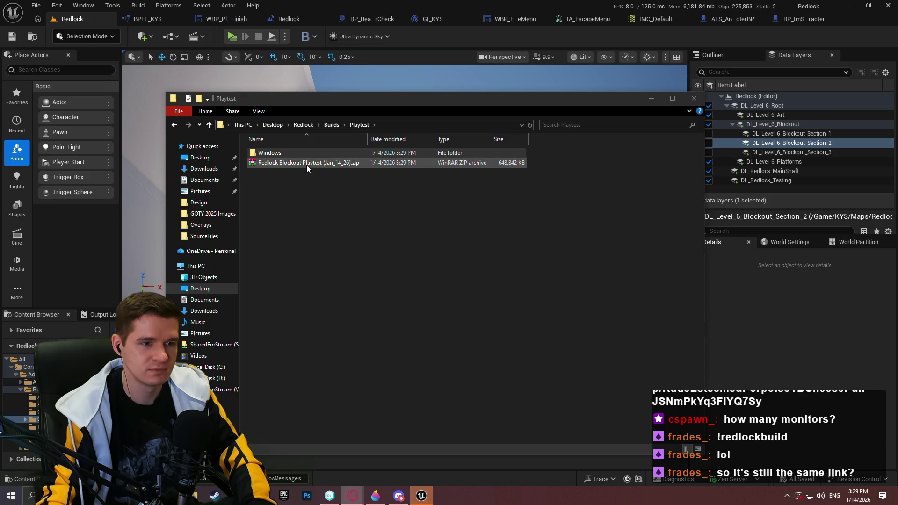
pyautogui.moveTo(294, 167); pyautogui.dragTo(451, 192)
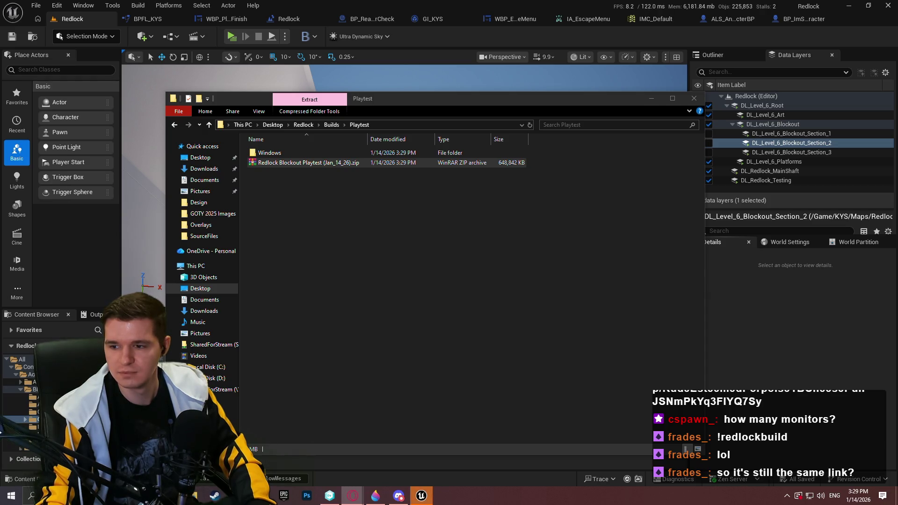
pyautogui.click(651, 97)
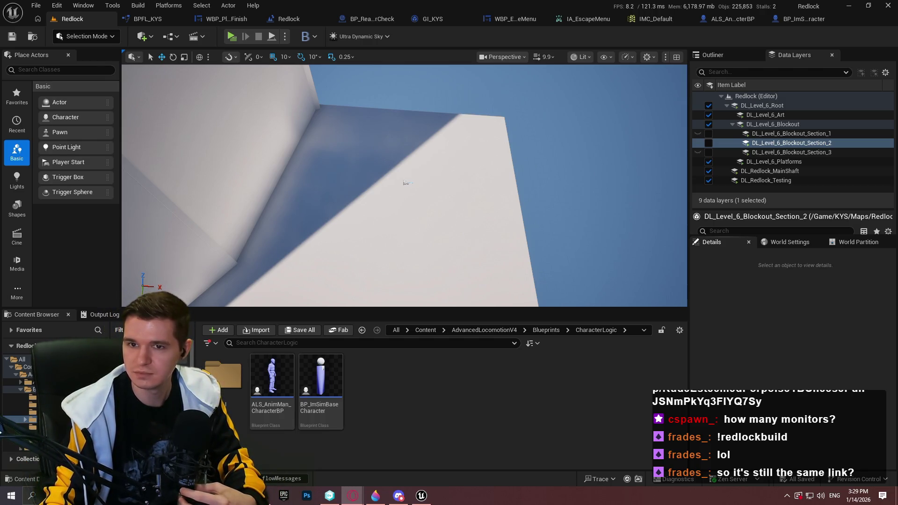
# Step: Browse Desktop > Redlock > Builds > Playtest > Windows, run Redlock.exe, then close the game
pyautogui.press('super+e')
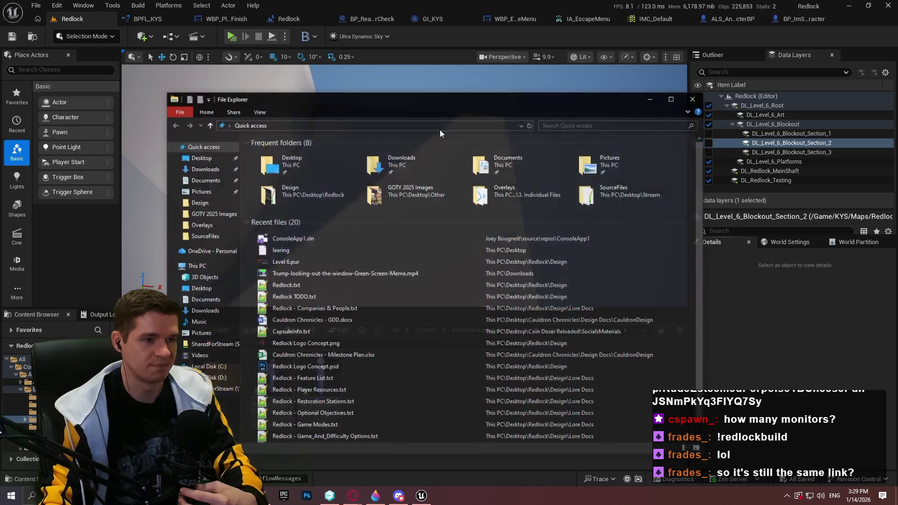
pyautogui.doubleClick(322, 161)
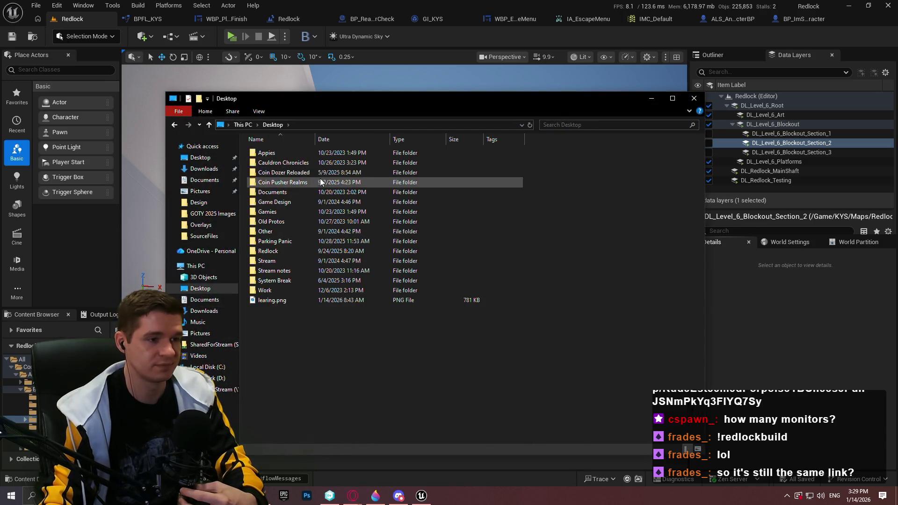
pyautogui.doubleClick(287, 250)
pyautogui.doubleClick(298, 164)
pyautogui.doubleClick(299, 157)
pyautogui.doubleClick(299, 155)
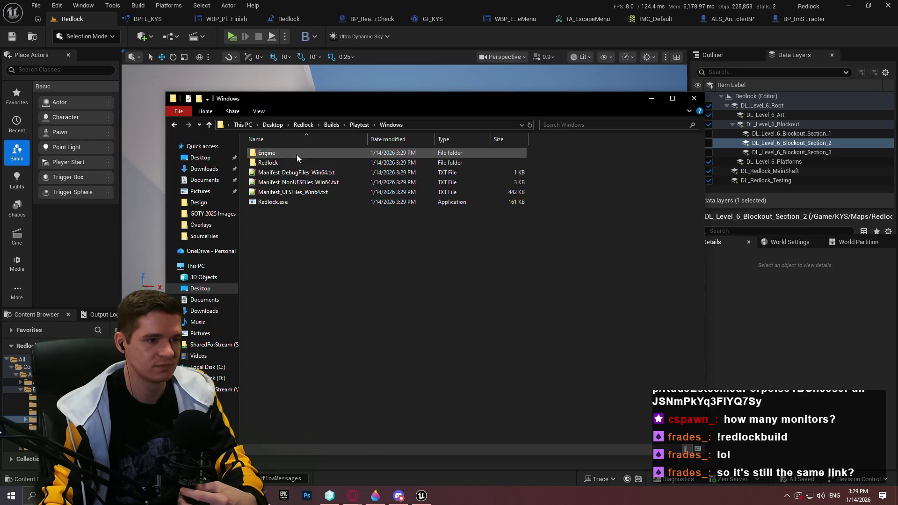
pyautogui.doubleClick(283, 202)
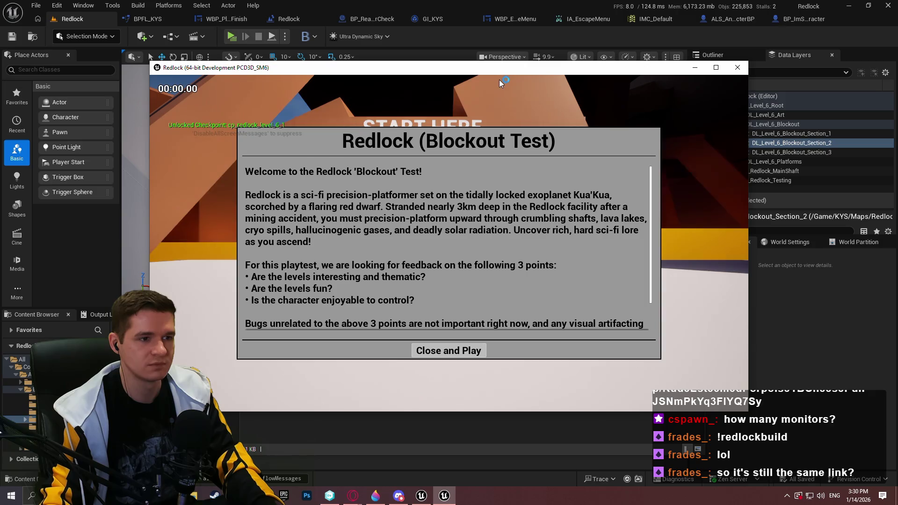
pyautogui.click(738, 67)
# Step: Make the Blockout Section_1, Section_2 and Section_3 data layers visible
pyautogui.click(763, 306)
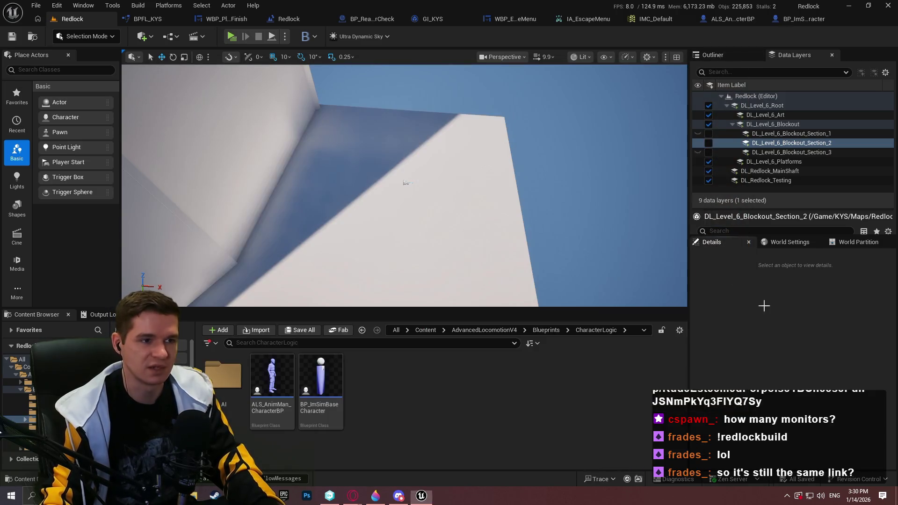
pyautogui.moveTo(561, 234)
pyautogui.mouseDown()
pyautogui.moveTo(533, 121)
pyautogui.moveTo(524, 173)
pyautogui.moveTo(523, 131)
pyautogui.moveTo(523, 140)
pyautogui.mouseUp()
pyautogui.click(709, 133)
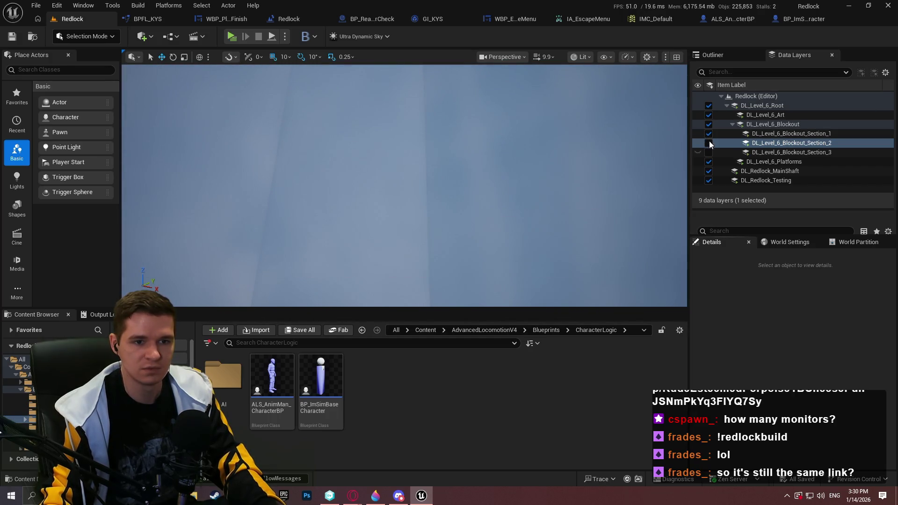
pyautogui.click(709, 142)
pyautogui.click(708, 152)
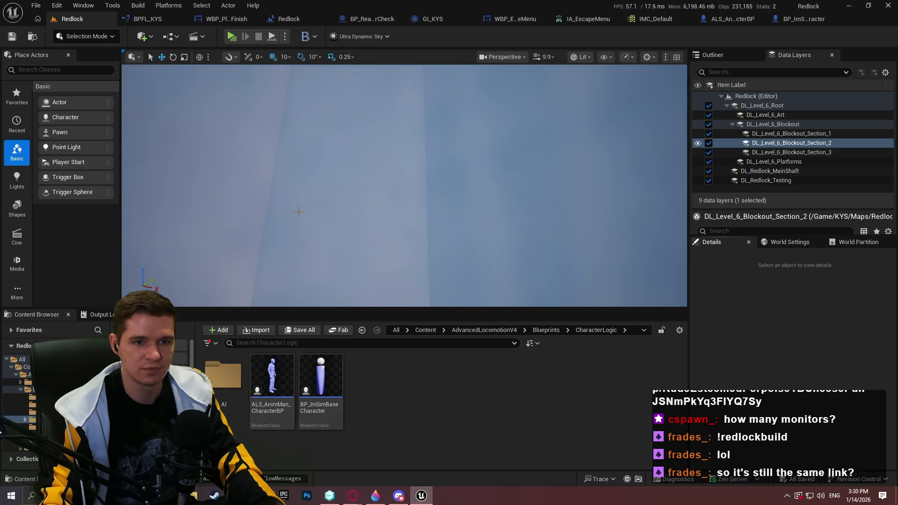
pyautogui.moveTo(298, 212); pyautogui.dragTo(318, 252)
# Step: Play the level from the Cube11 block, then end the session
pyautogui.rightClick(354, 153)
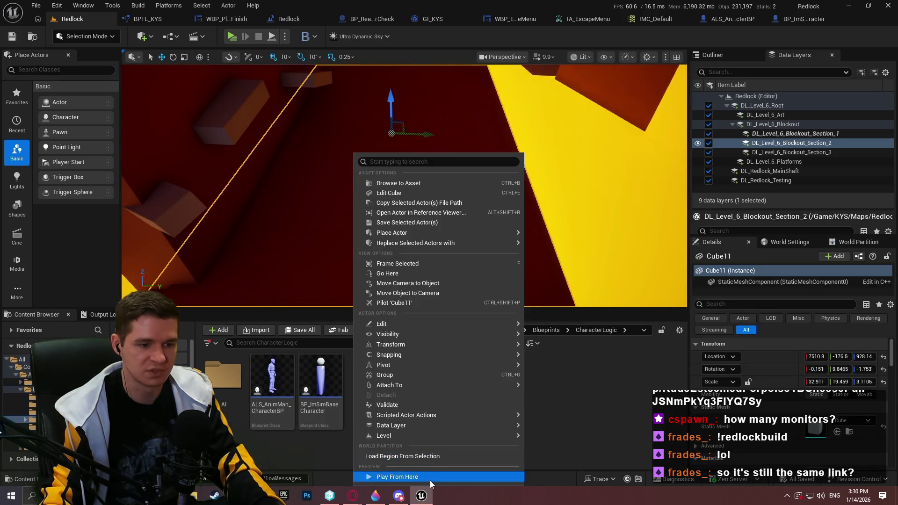
pyautogui.click(397, 477)
pyautogui.press('Escape')
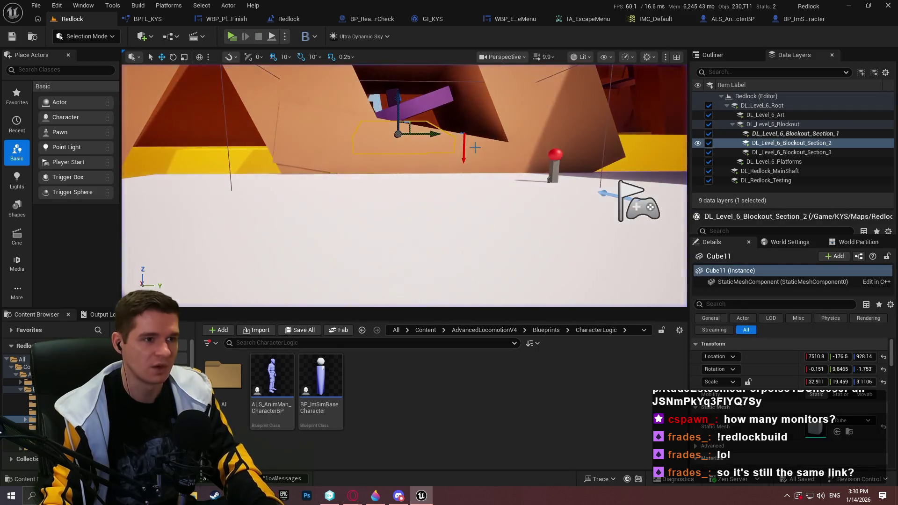
# Step: Play from the grey ledge to the exit, reach You Win, and restart the level
pyautogui.moveTo(475, 148); pyautogui.dragTo(479, 134)
pyautogui.scroll(2, 477, 140)
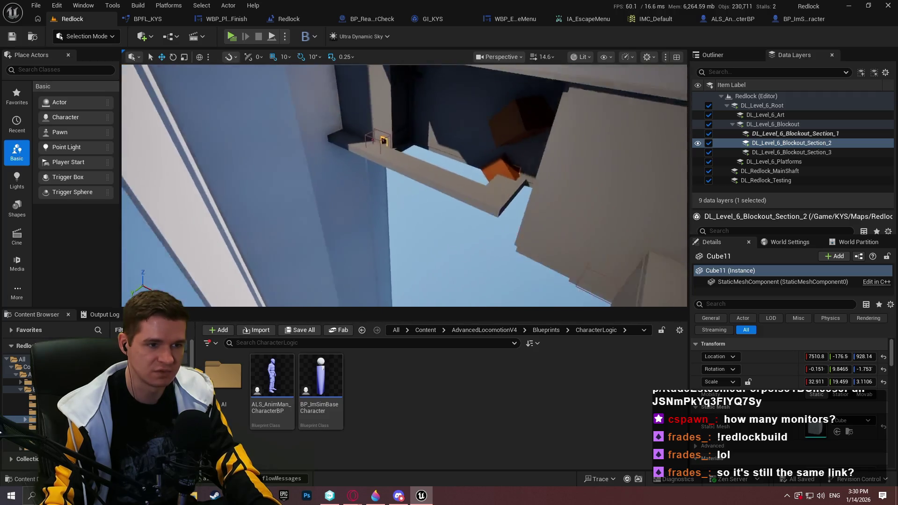
pyautogui.moveTo(501, 164); pyautogui.dragTo(501, 165)
pyautogui.rightClick(474, 191)
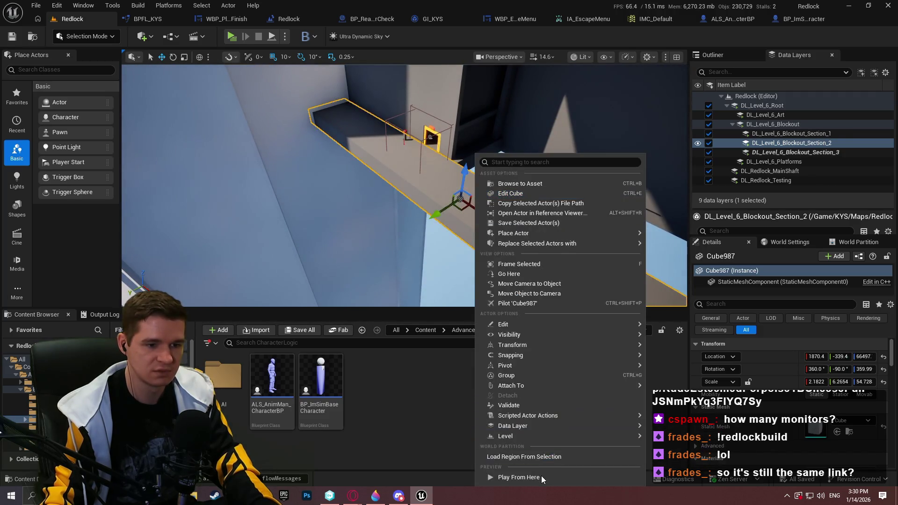
pyautogui.click(540, 475)
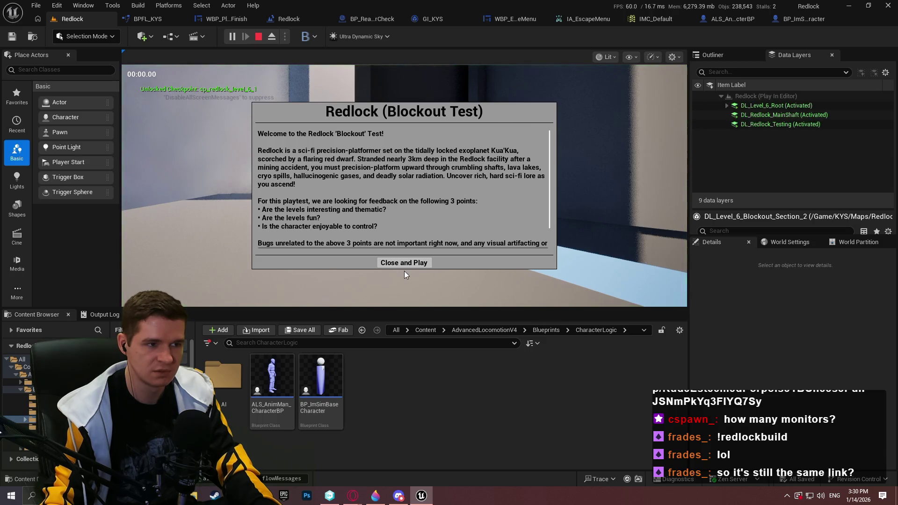
pyautogui.click(404, 266)
pyautogui.press('w')
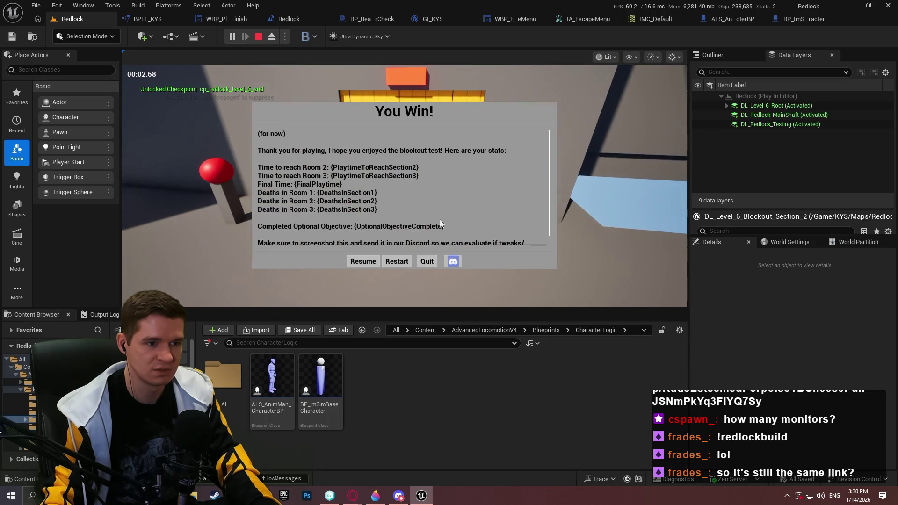
pyautogui.scroll(-1, 440, 215)
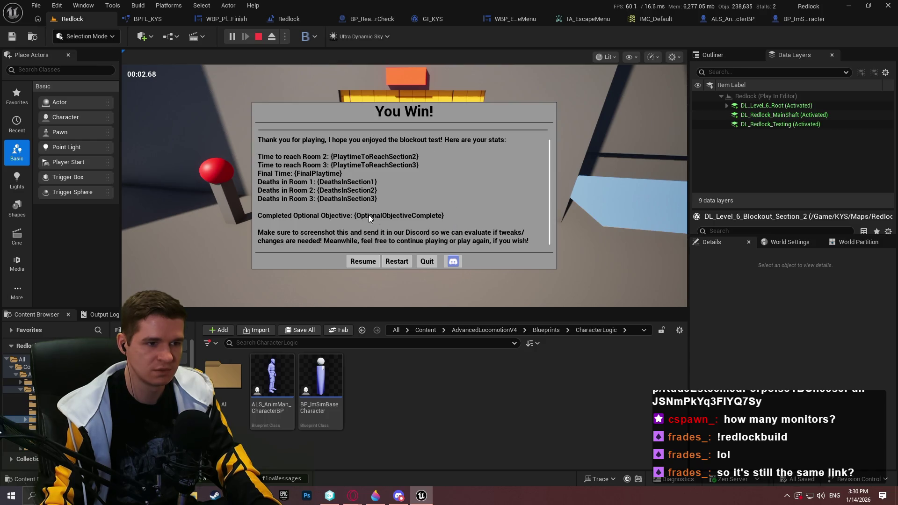
pyautogui.click(386, 258)
pyautogui.click(391, 259)
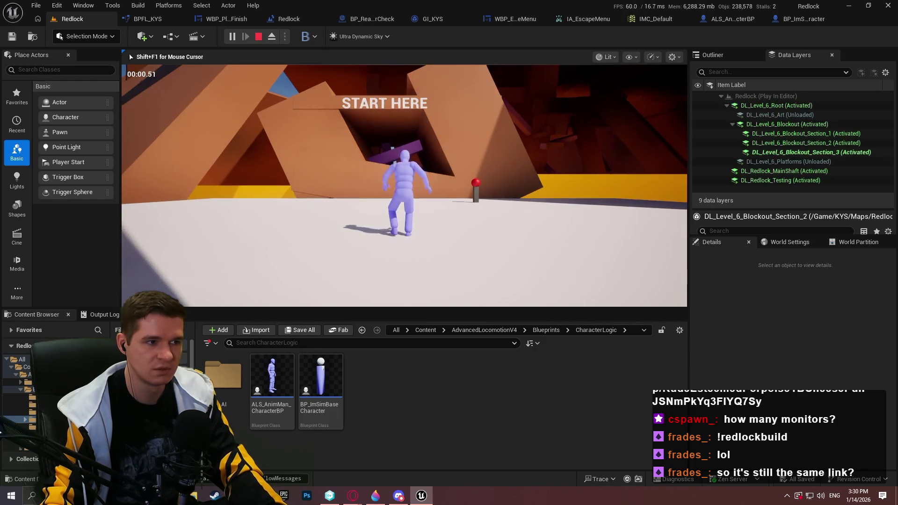
# Step: Stop the play session and switch to the WBP_PlaytestFinish widget blueprint
pyautogui.press('Escape')
pyautogui.click(515, 18)
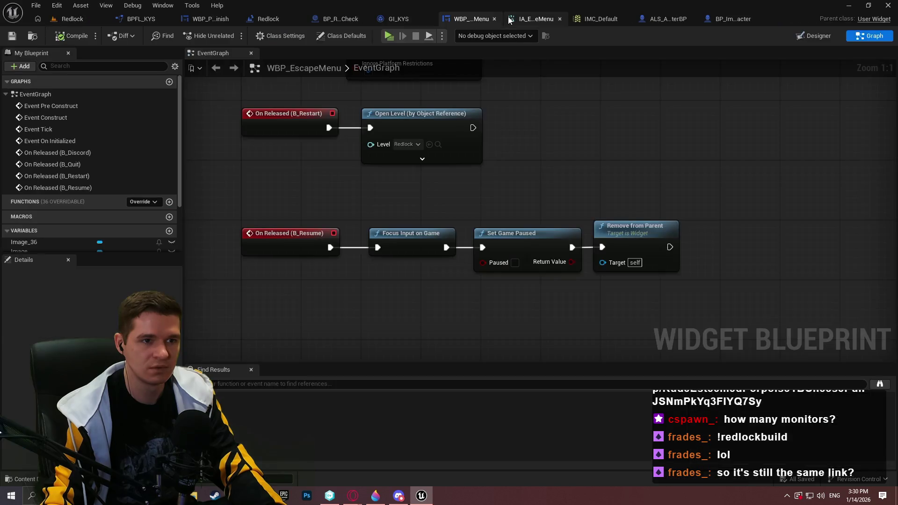
pyautogui.scroll(-5, 560, 161)
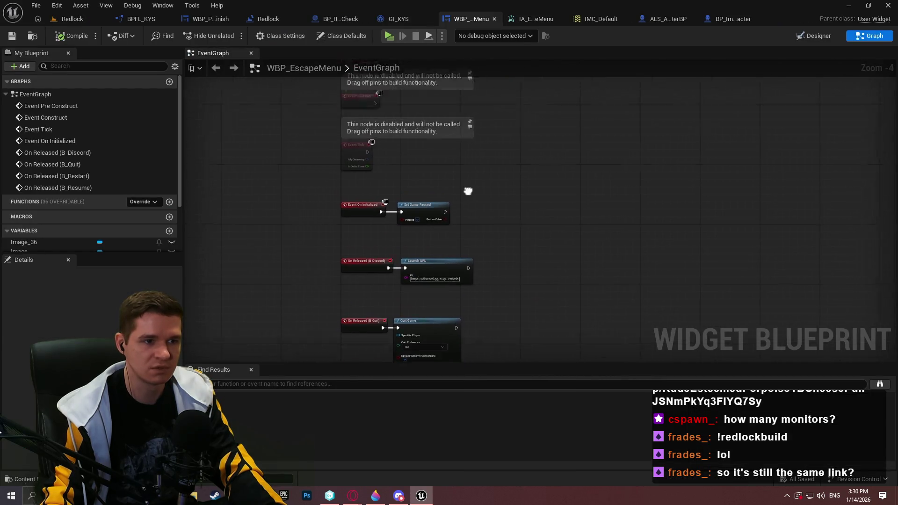
pyautogui.click(659, 21)
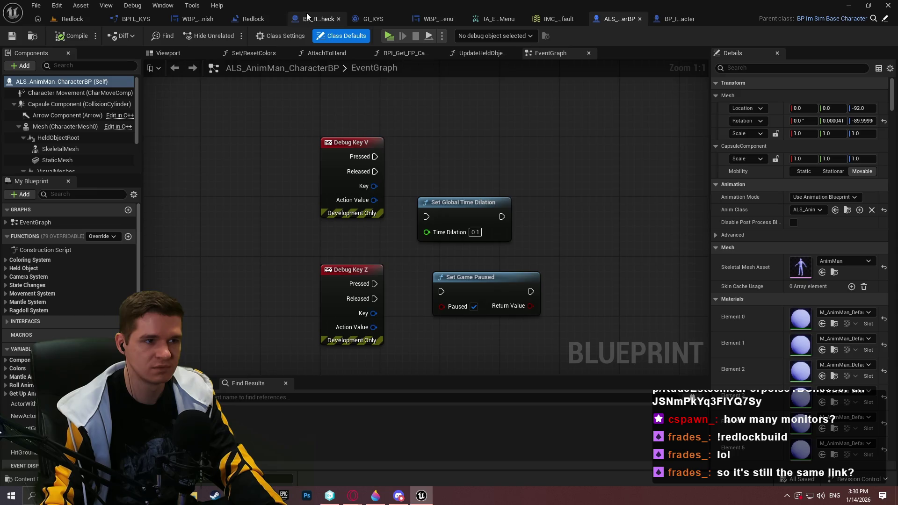
pyautogui.click(190, 22)
pyautogui.scroll(5, 512, 244)
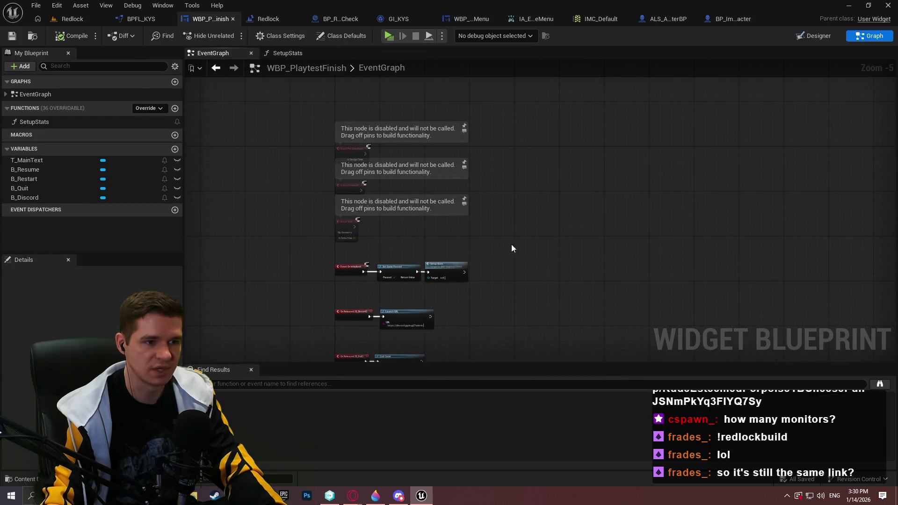
# Step: In the SetupStats function, connect Replace Inline's execution pin to SetText
pyautogui.doubleClick(453, 280)
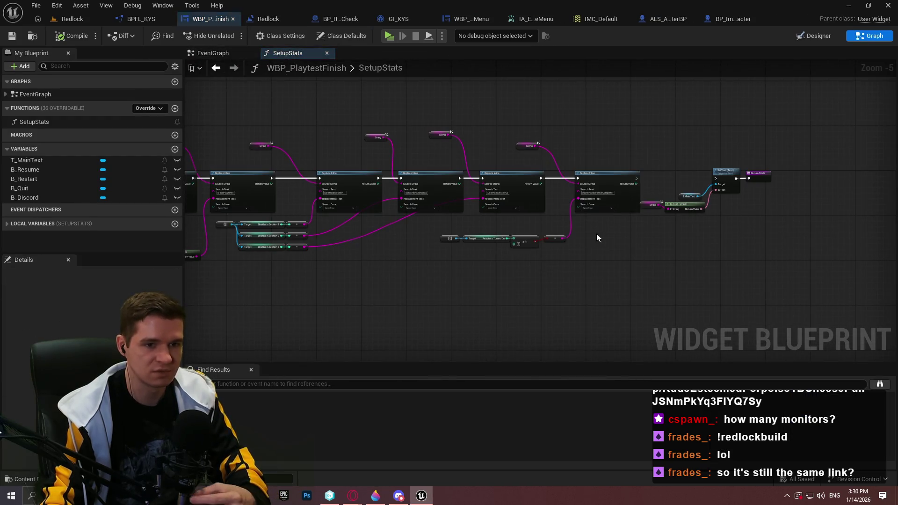
pyautogui.scroll(5, 723, 171)
pyautogui.moveTo(722, 164)
pyautogui.mouseDown()
pyautogui.moveTo(234, 70)
pyautogui.moveTo(507, 164)
pyautogui.mouseUp()
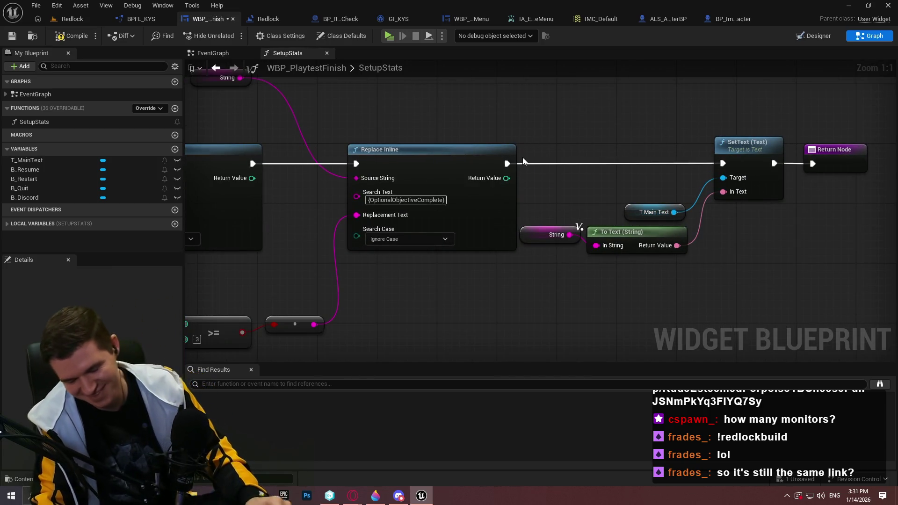
# Step: Compile WBP_PlaytestFinish, delete the old Windows folder and zip from Playtest, and save all
pyautogui.click(60, 36)
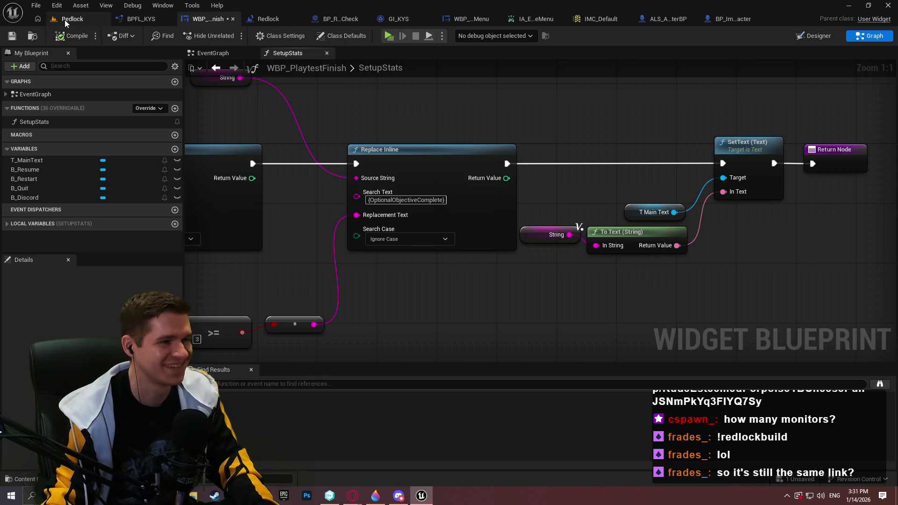
pyautogui.click(193, 495)
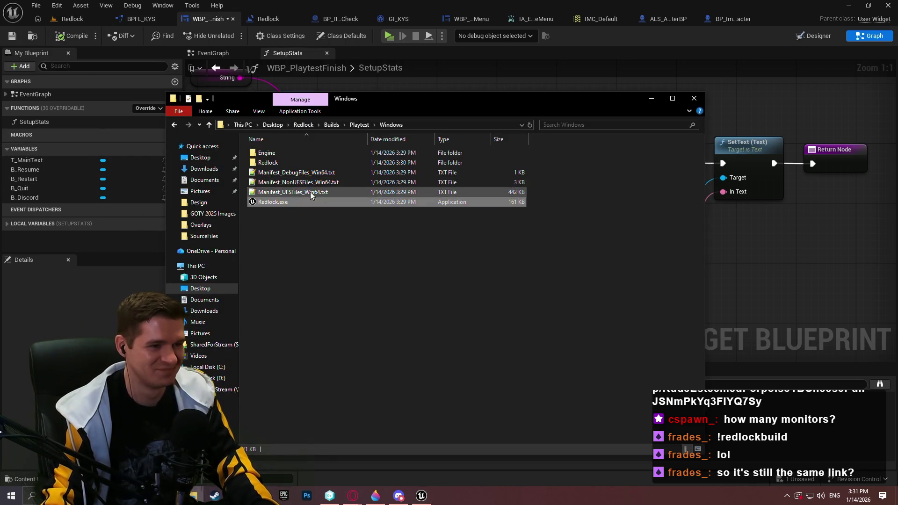
pyautogui.click(358, 125)
pyautogui.click(318, 163)
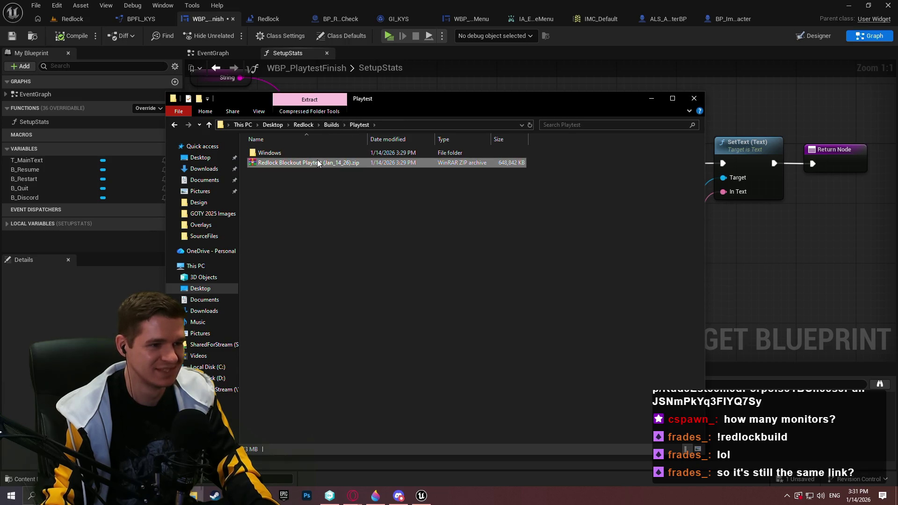
pyautogui.moveTo(352, 216)
pyautogui.mouseDown()
pyautogui.moveTo(335, 167)
pyautogui.moveTo(308, 154)
pyautogui.mouseUp()
pyautogui.press('Delete')
pyautogui.click(84, 18)
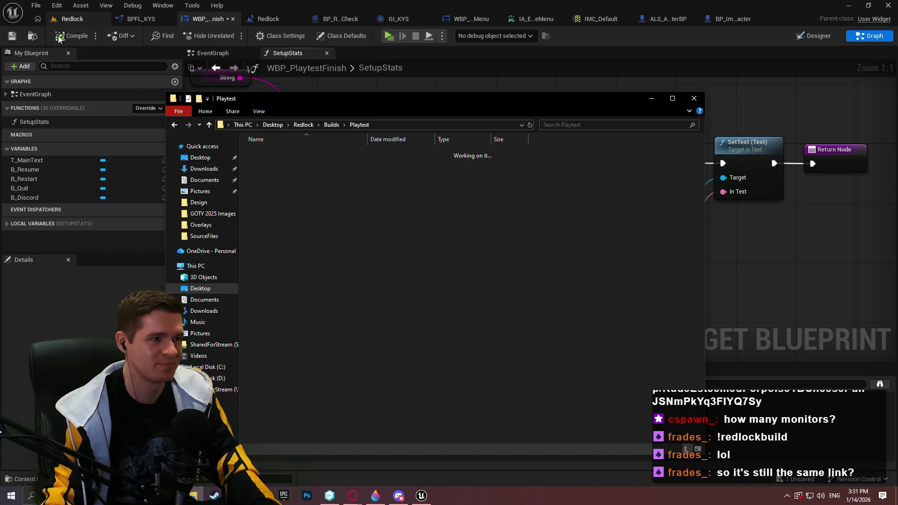
pyautogui.hotkey('ctrl', 's')
# Step: Return to the Redlock level and Play From Here on the final ledge
pyautogui.click(83, 19)
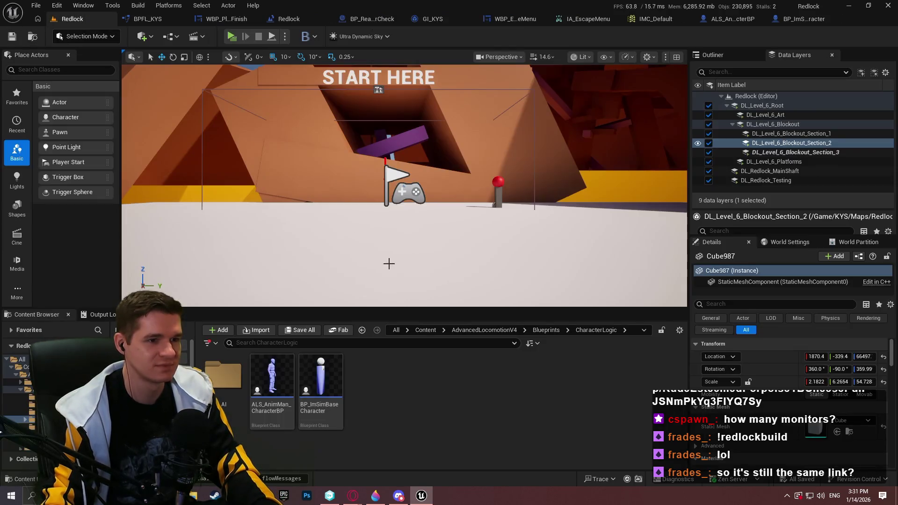
pyautogui.moveTo(404, 187)
pyautogui.mouseDown()
pyautogui.moveTo(392, 192)
pyautogui.moveTo(416, 192)
pyautogui.mouseUp()
pyautogui.scroll(-3, 407, 196)
pyautogui.rightClick(412, 152)
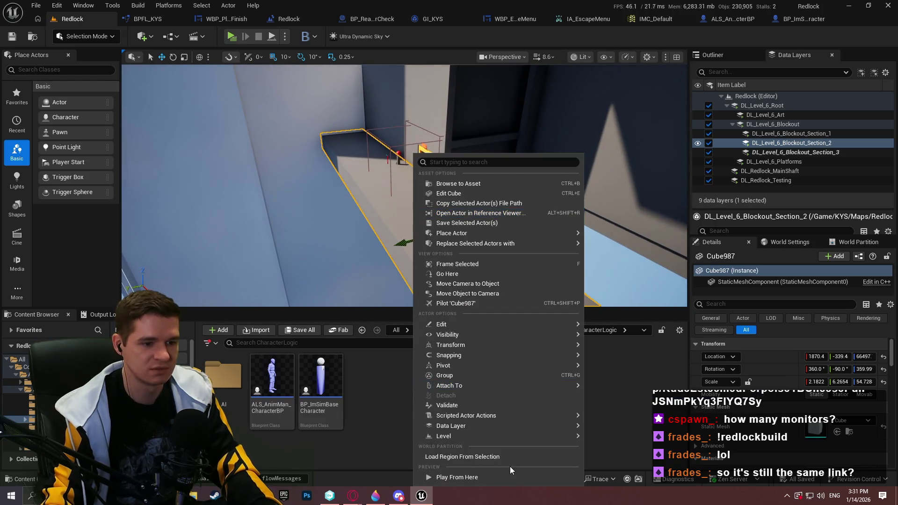
pyautogui.click(508, 477)
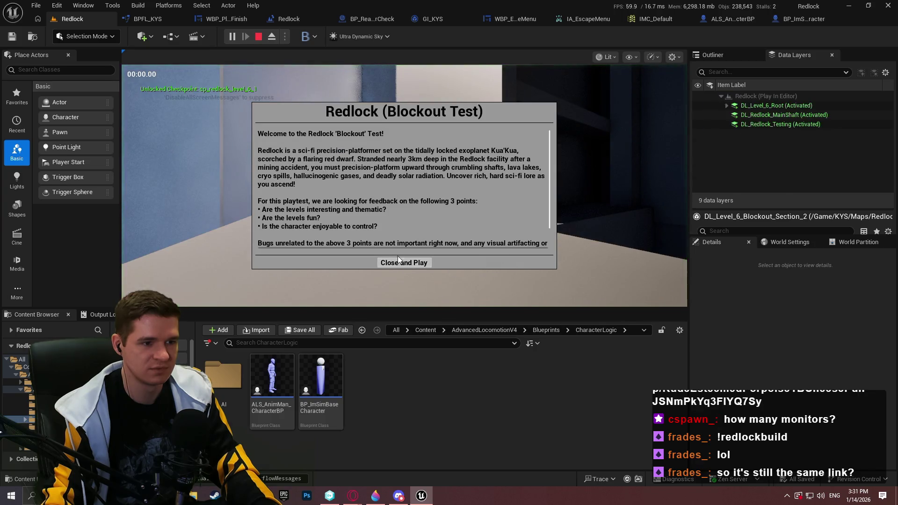
# Step: Run through the yellow doorway to You Win showing Final Time 00:02.56, then stop playing
pyautogui.click(416, 316)
pyautogui.press('w')
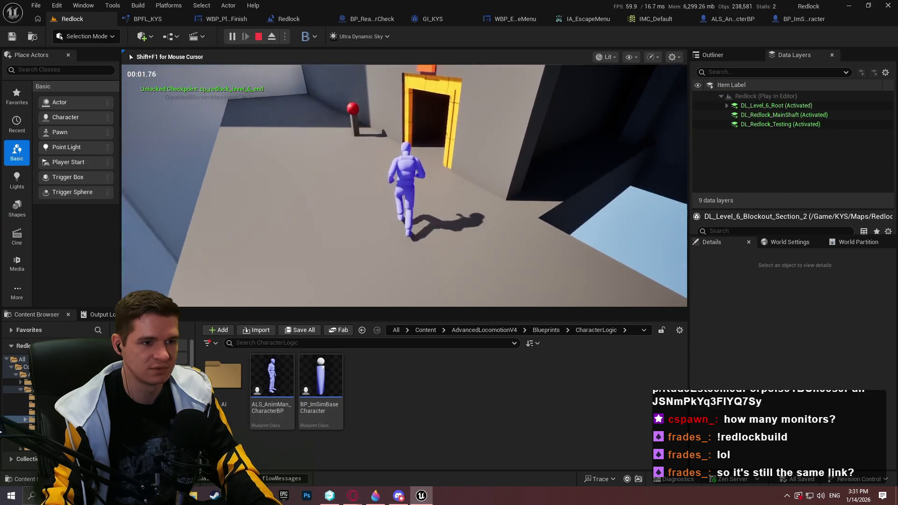
pyautogui.scroll(-1, 370, 218)
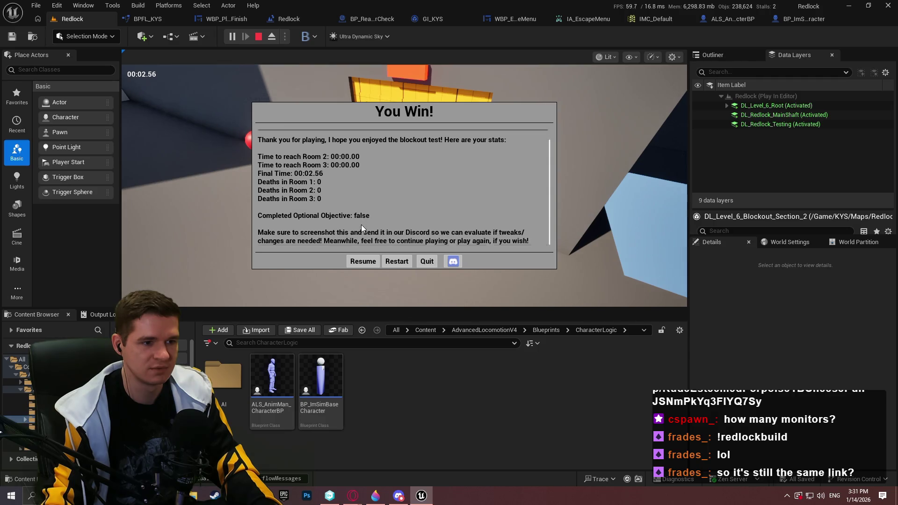
pyautogui.scroll(1, 348, 206)
pyautogui.scroll(-1, 356, 203)
pyautogui.scroll(1, 351, 198)
pyautogui.scroll(-1, 368, 198)
pyautogui.scroll(1, 360, 204)
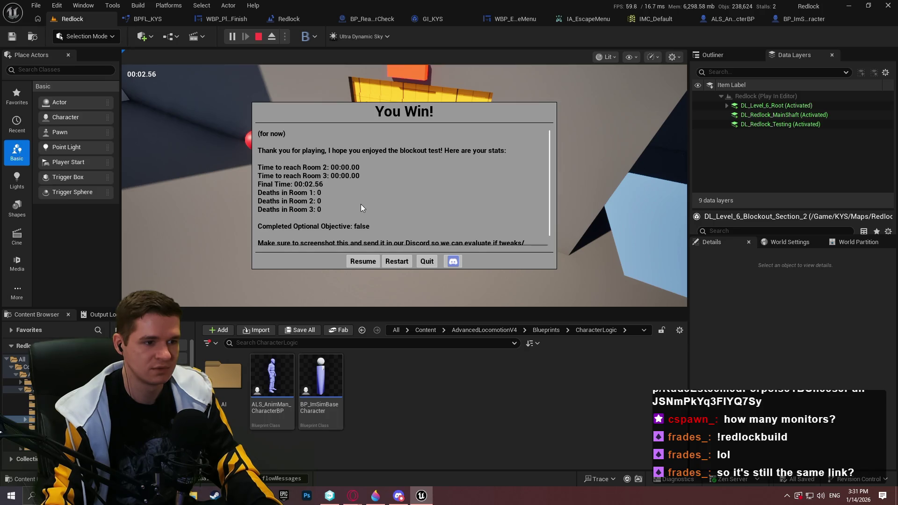
pyautogui.scroll(-1, 360, 204)
pyautogui.click(359, 265)
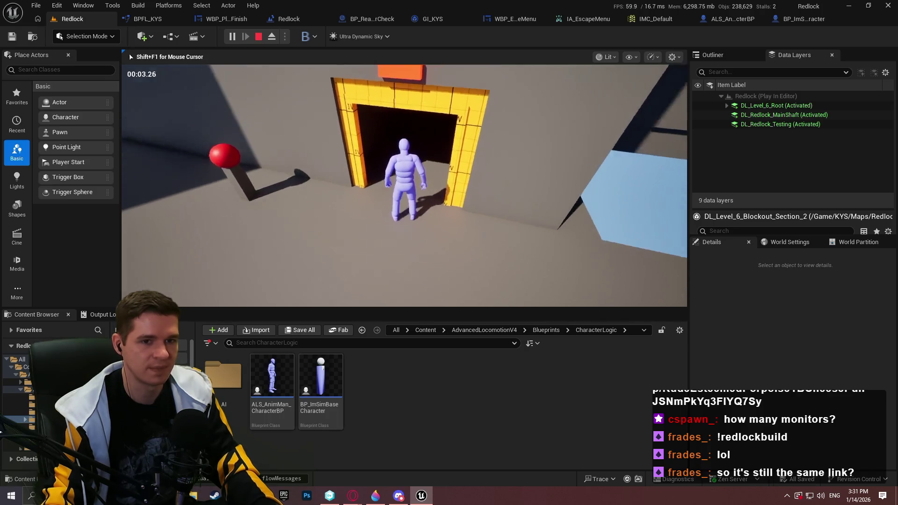
pyautogui.press('Escape')
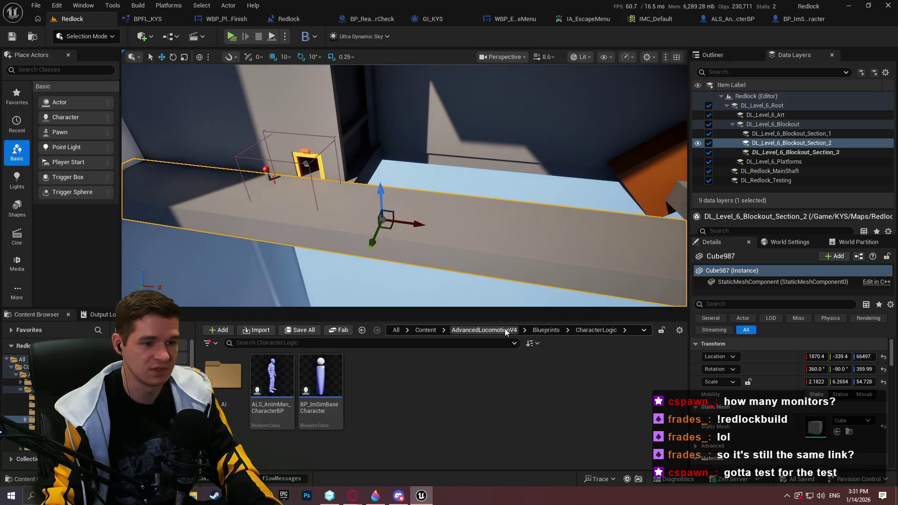
# Step: In the Content Browser, open Content > KYS > Testing > Playtest
pyautogui.click(504, 328)
pyautogui.click(435, 331)
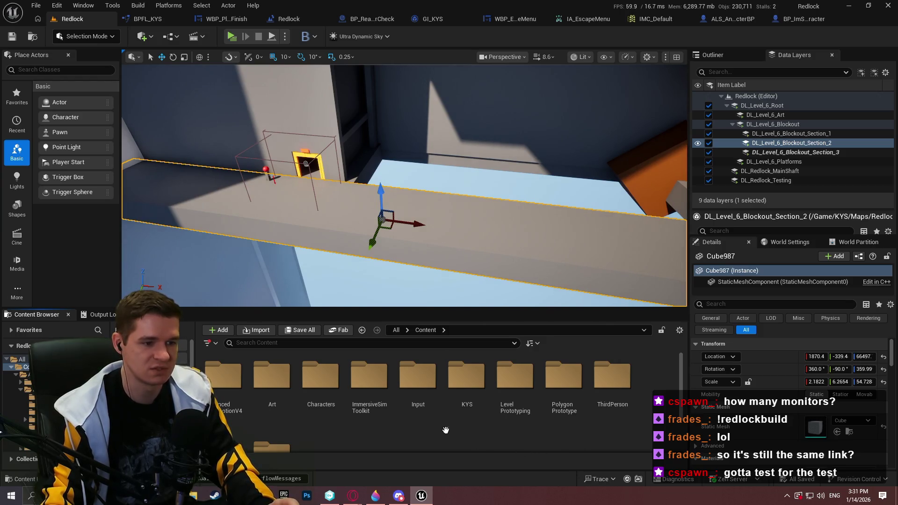
pyautogui.scroll(-3, 420, 420)
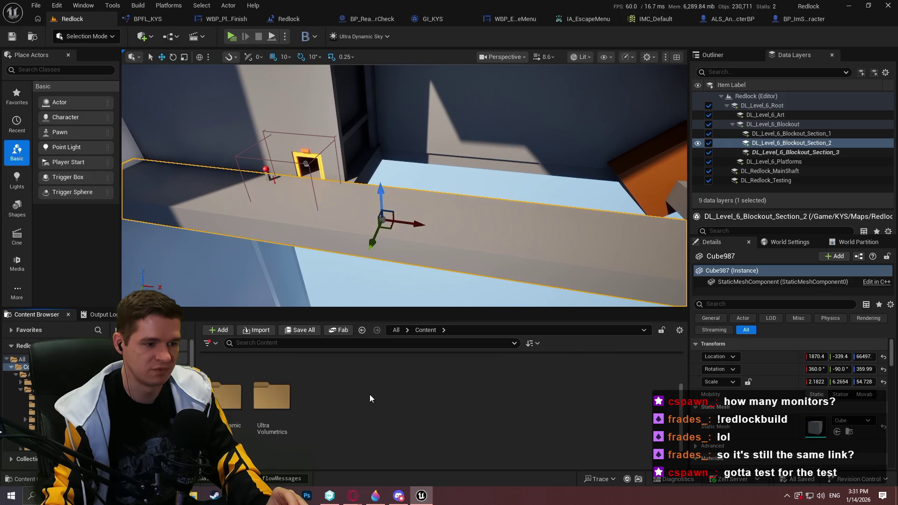
pyautogui.scroll(2, 369, 394)
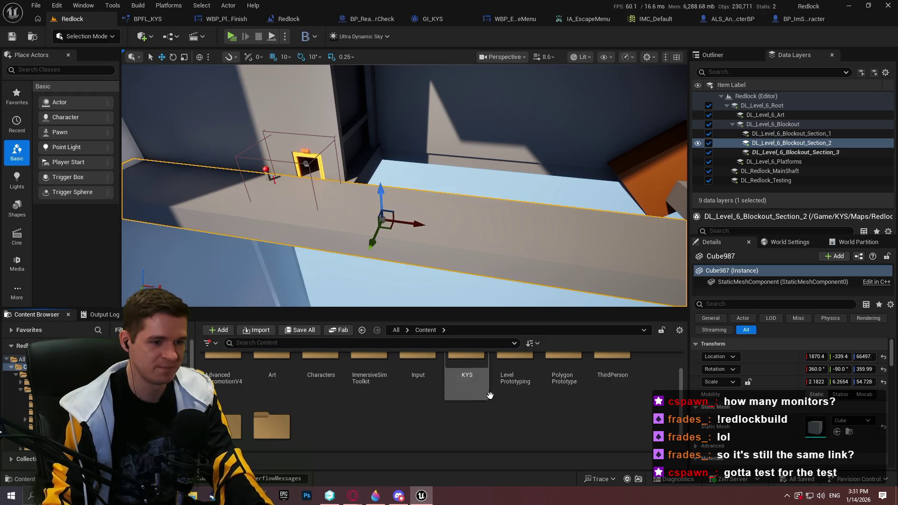
pyautogui.doubleClick(487, 370)
pyautogui.doubleClick(607, 372)
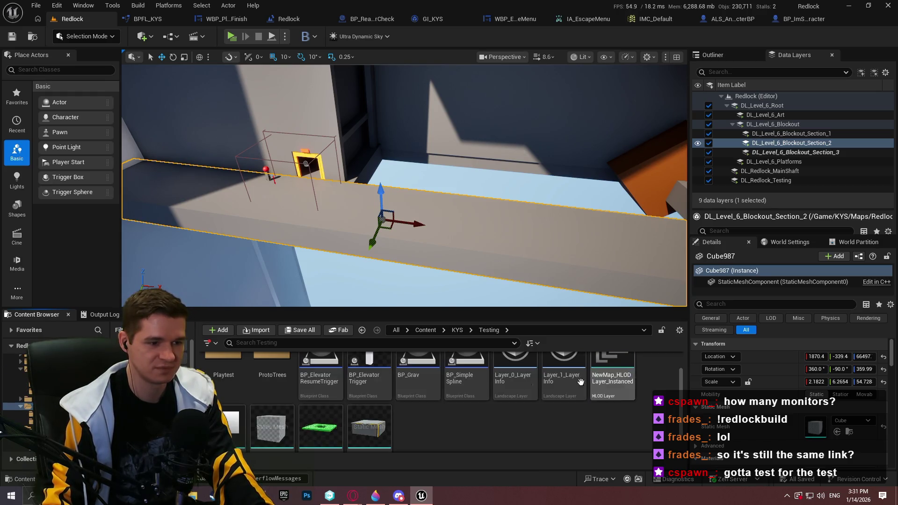
pyautogui.click(227, 371)
pyautogui.doubleClick(227, 371)
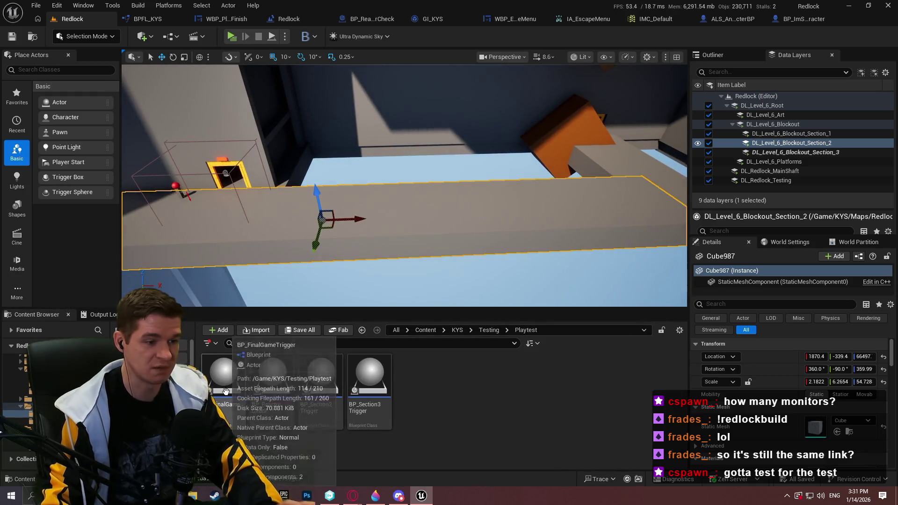
# Step: Place BP_ReactorCheck on the walkway, scale it tall and wide, and raise it slightly
pyautogui.moveTo(272, 376); pyautogui.dragTo(464, 196)
pyautogui.click(408, 205)
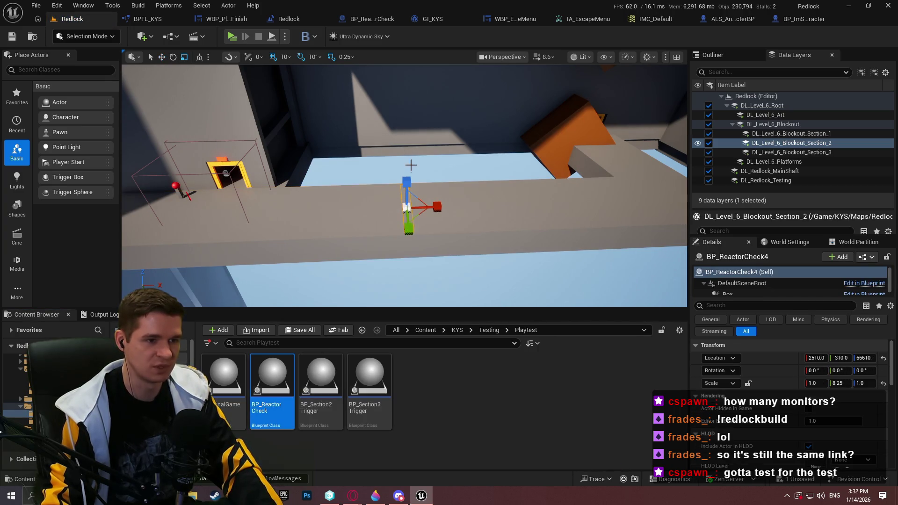
pyautogui.moveTo(408, 219); pyautogui.dragTo(406, 205)
pyautogui.scroll(-2, 405, 187)
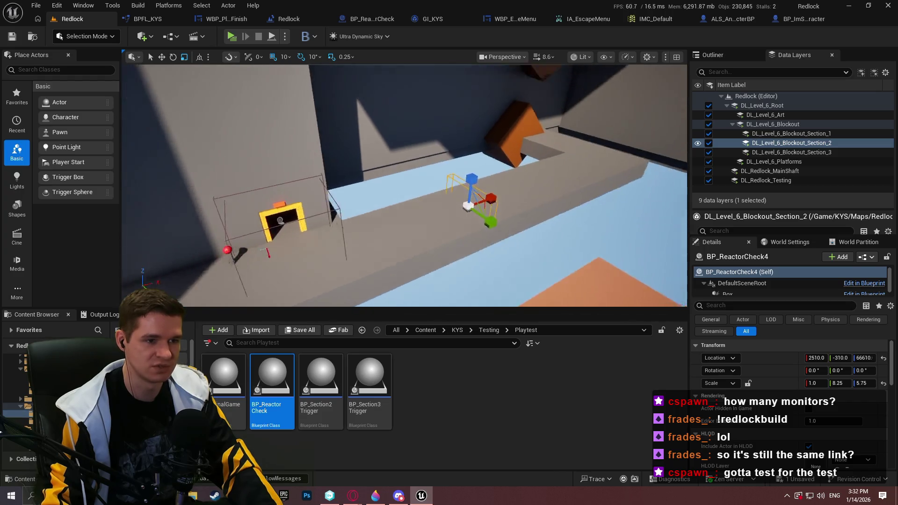
pyautogui.scroll(2, 466, 225)
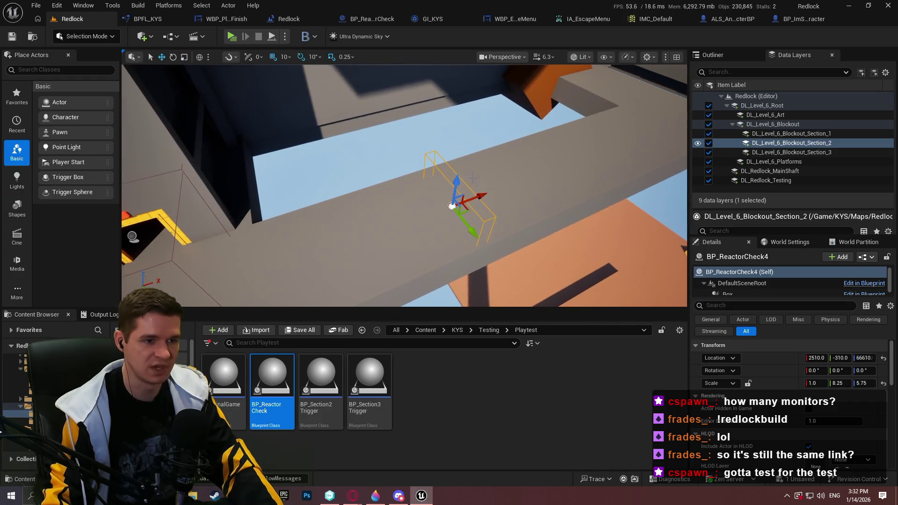
pyautogui.moveTo(466, 232); pyautogui.dragTo(496, 248)
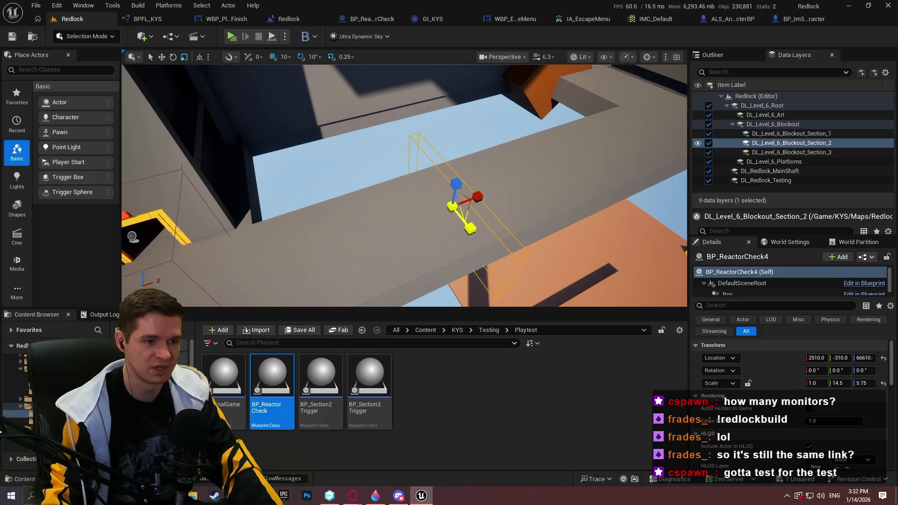
pyautogui.press('w')
pyautogui.moveTo(453, 187)
pyautogui.mouseDown()
pyautogui.moveTo(449, 157)
pyautogui.moveTo(604, 145)
pyautogui.moveTo(491, 183)
pyautogui.moveTo(387, 193)
pyautogui.moveTo(370, 210)
pyautogui.mouseUp()
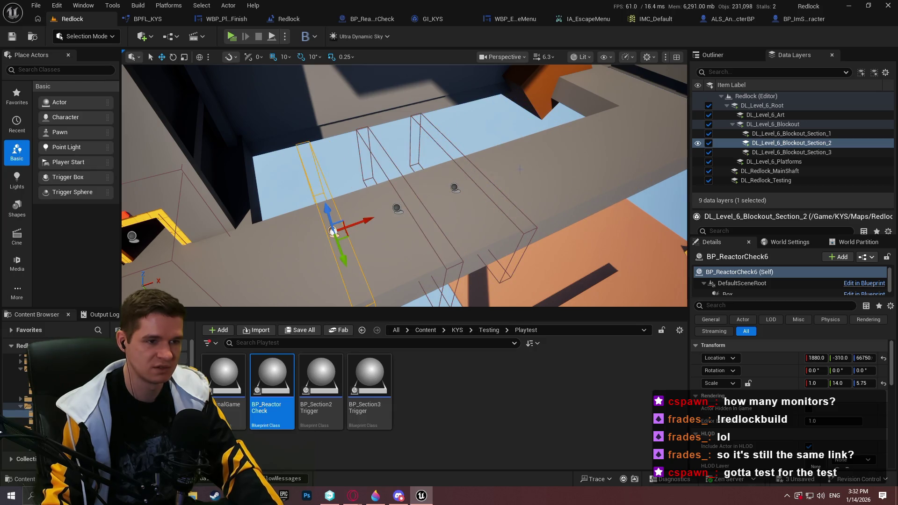
# Step: Play from the walkway floor spot and run to the exit, reaching the You Win screen
pyautogui.press('f')
pyautogui.rightClick(470, 154)
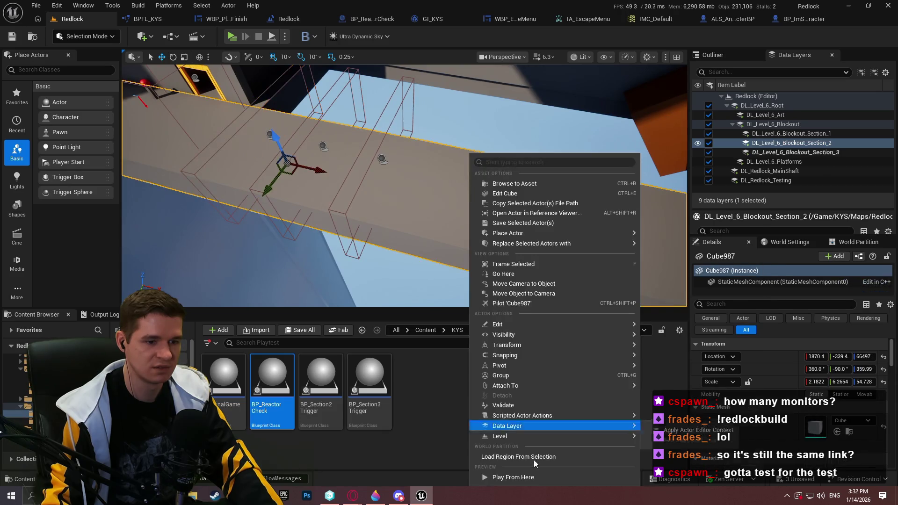
pyautogui.click(506, 477)
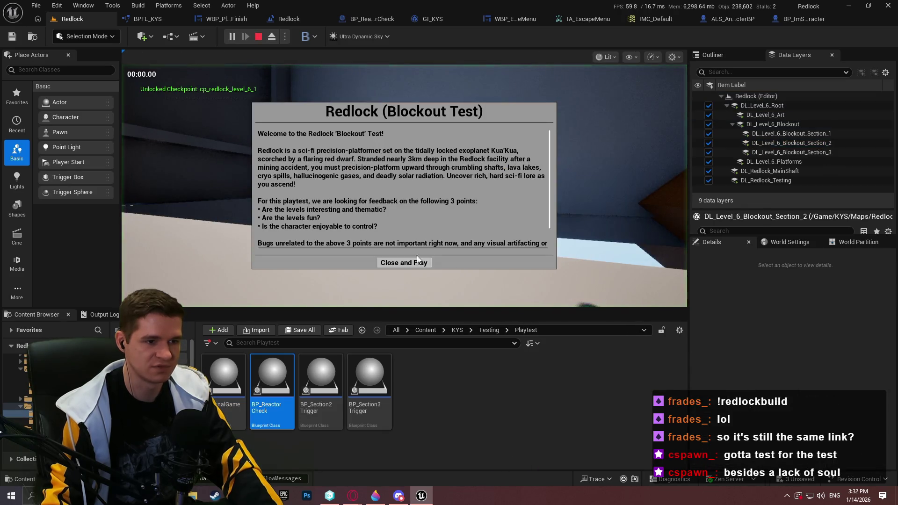
pyautogui.press('w')
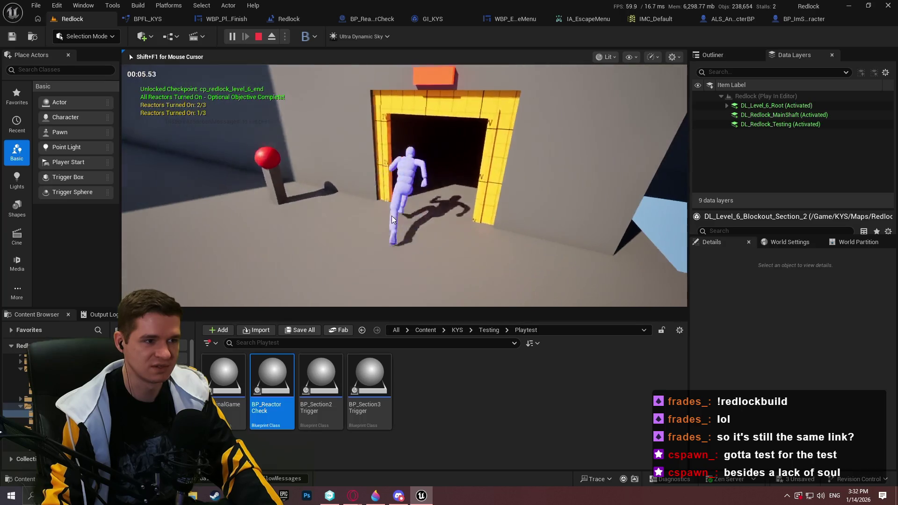
pyautogui.scroll(-1, 351, 175)
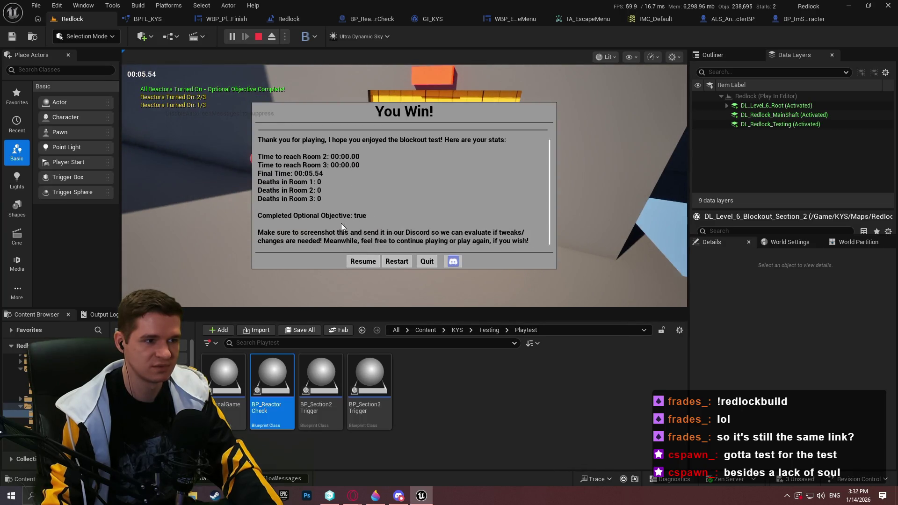
pyautogui.scroll(1, 346, 202)
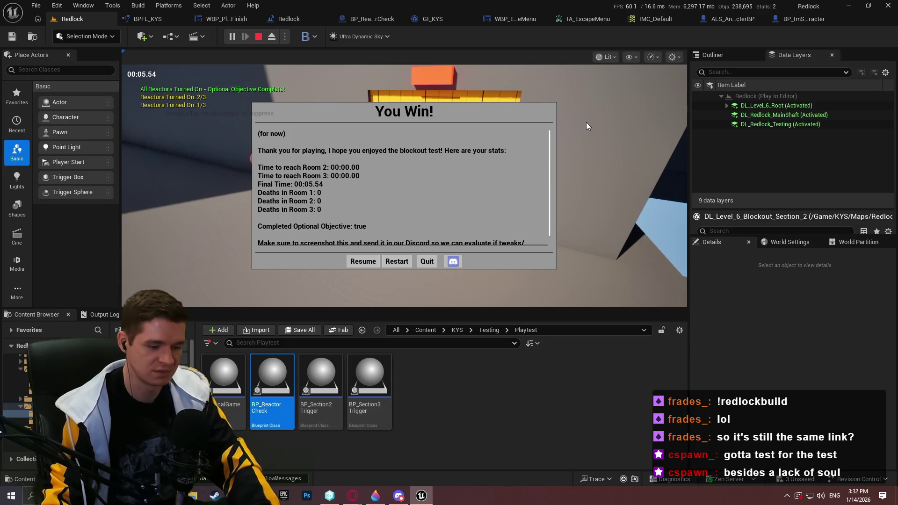
# Step: Quit the playtest and delete BP_ReactorCheck4 plus the two other reactor-check trigger boxes
pyautogui.click(426, 261)
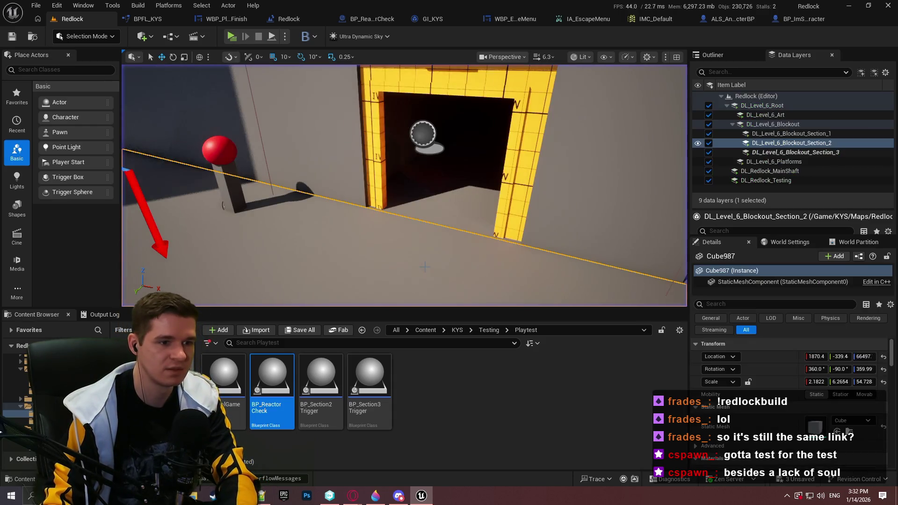
pyautogui.moveTo(425, 267)
pyautogui.mouseDown()
pyautogui.moveTo(397, 238)
pyautogui.moveTo(421, 248)
pyautogui.moveTo(412, 234)
pyautogui.mouseUp()
pyautogui.click(536, 180)
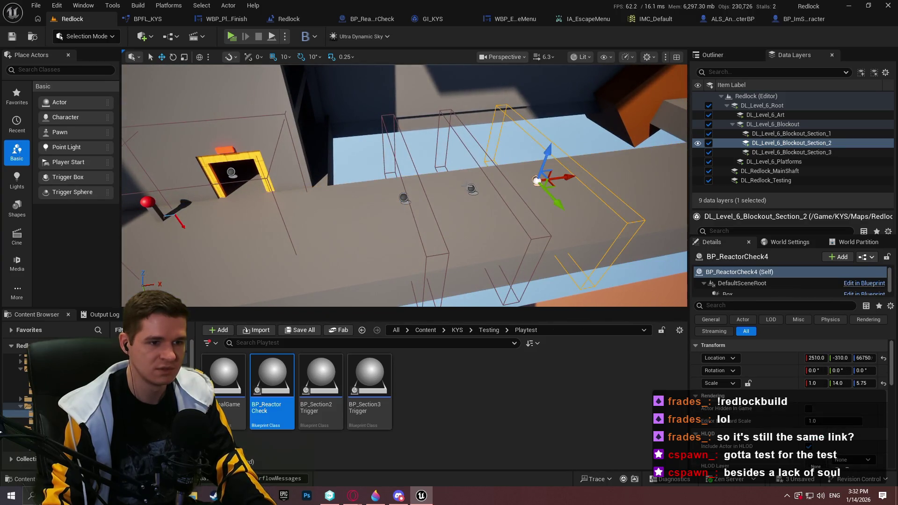
pyautogui.keyDown('ctrl'); pyautogui.click(469, 188); pyautogui.keyUp('ctrl')
pyautogui.keyDown('ctrl'); pyautogui.click(404, 198); pyautogui.keyUp('ctrl')
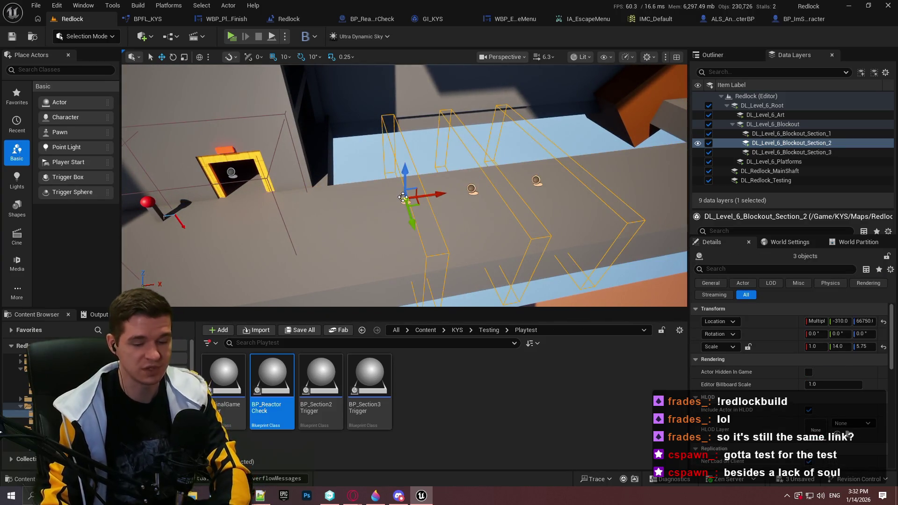
pyautogui.press('Delete')
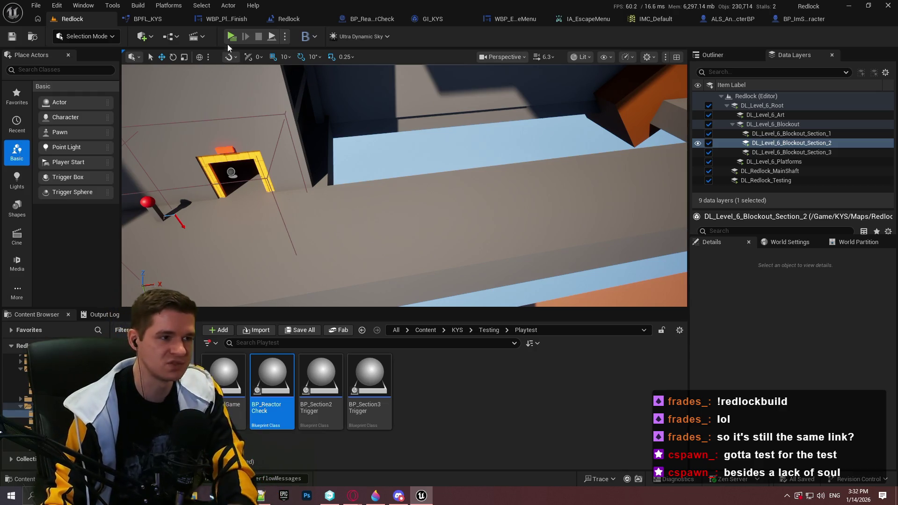
# Step: Package the project for Windows into Desktop\Redlock\Builds\Playtest and open that folder
pyautogui.click(210, 497)
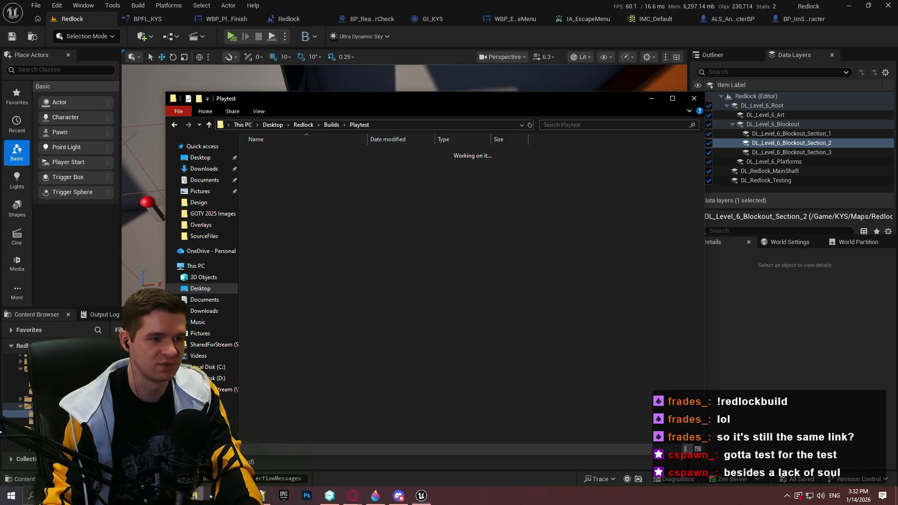
pyautogui.click(169, 6)
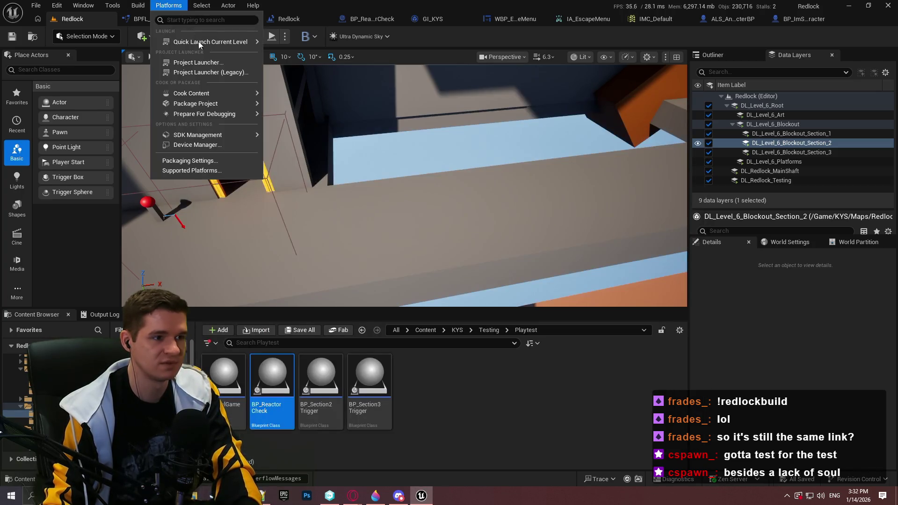
pyautogui.moveTo(226, 105)
pyautogui.click(318, 122)
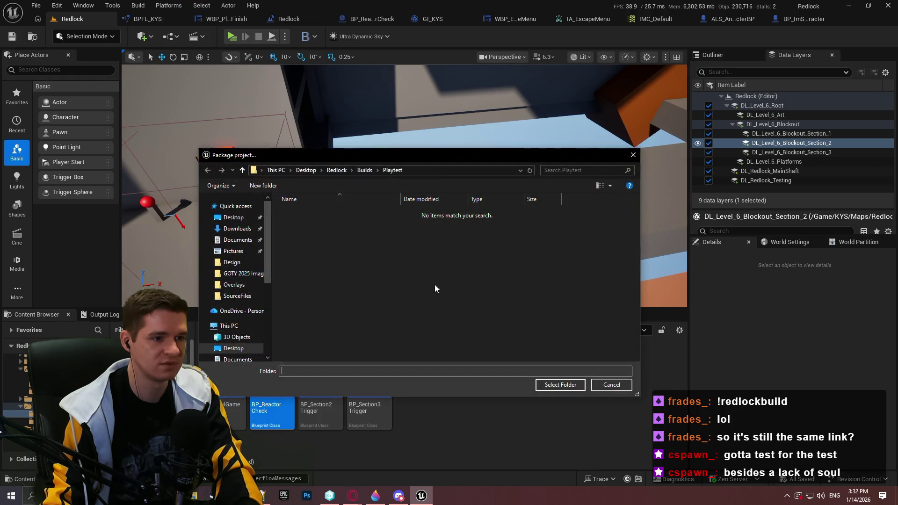
pyautogui.click(558, 386)
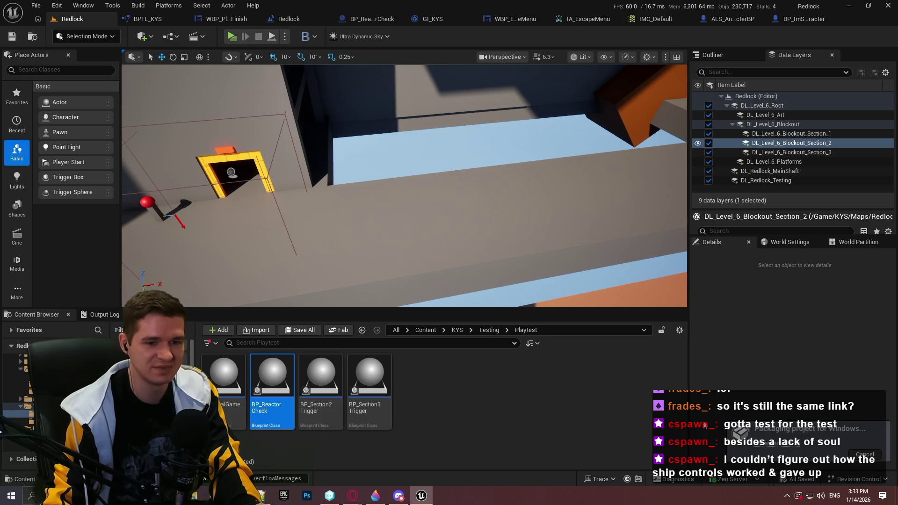
pyautogui.click(194, 495)
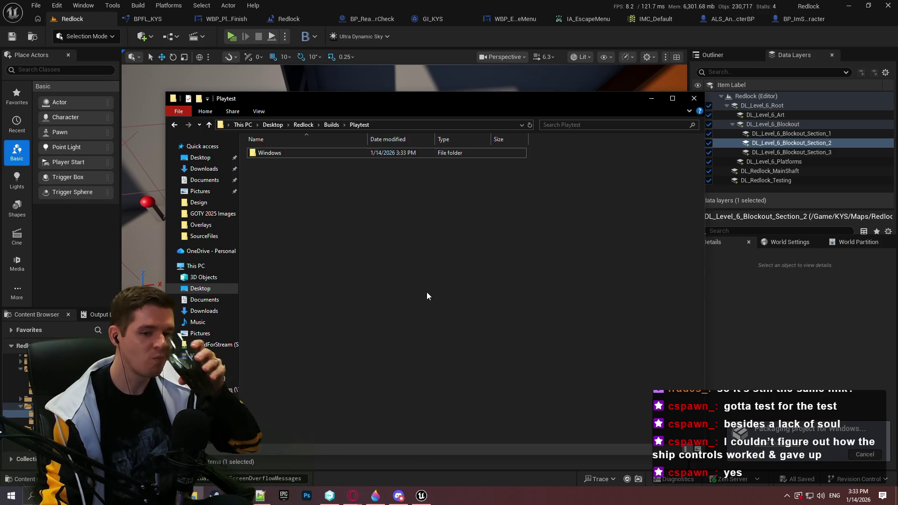
# Step: Archive the Windows build folder as a ZIP with a dated playtest name
pyautogui.rightClick(310, 153)
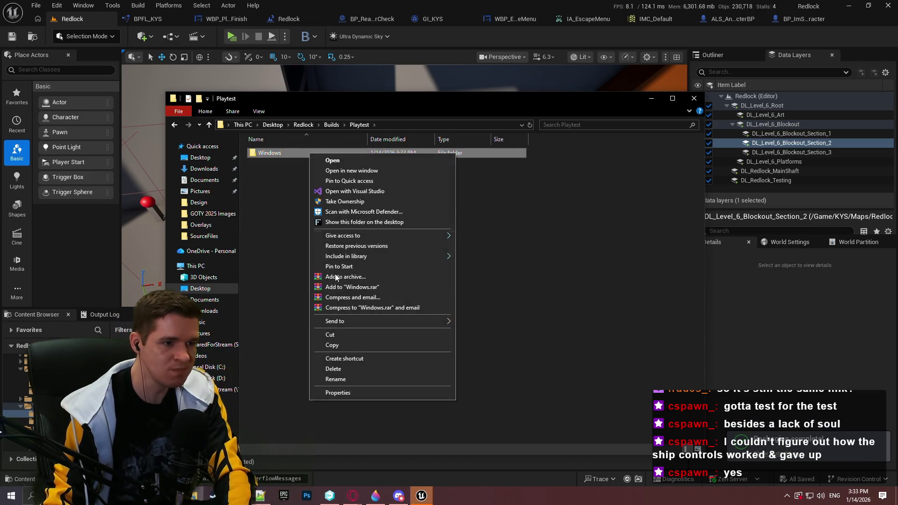
pyautogui.click(369, 273)
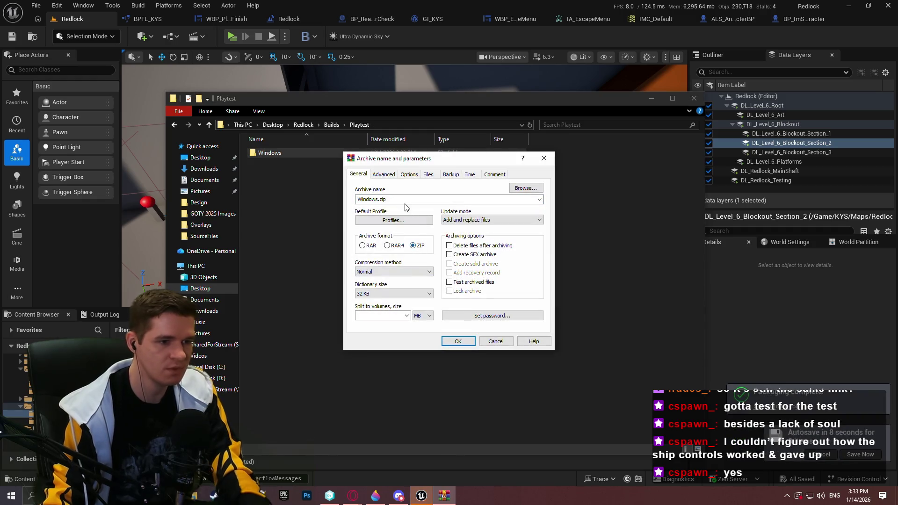
pyautogui.write('Redlock Blockout Playtest (Jan_14_26)')
pyautogui.click(415, 246)
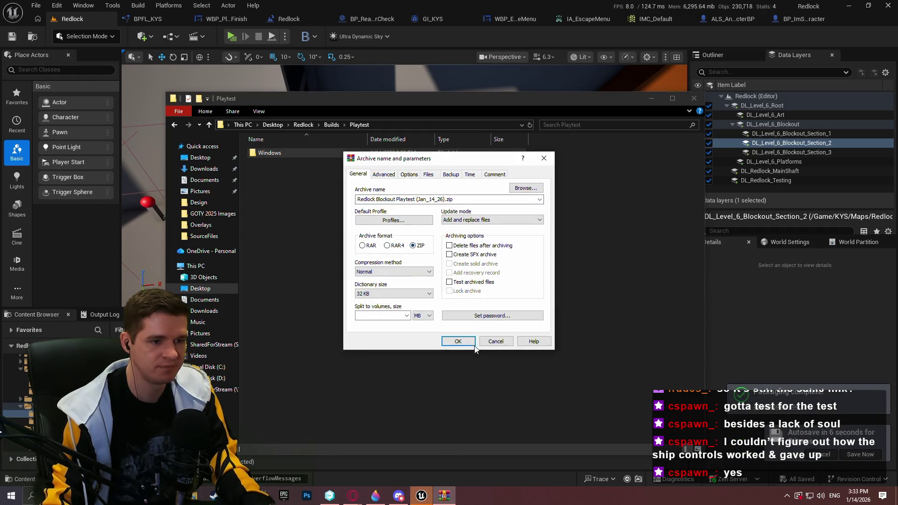
pyautogui.click(458, 341)
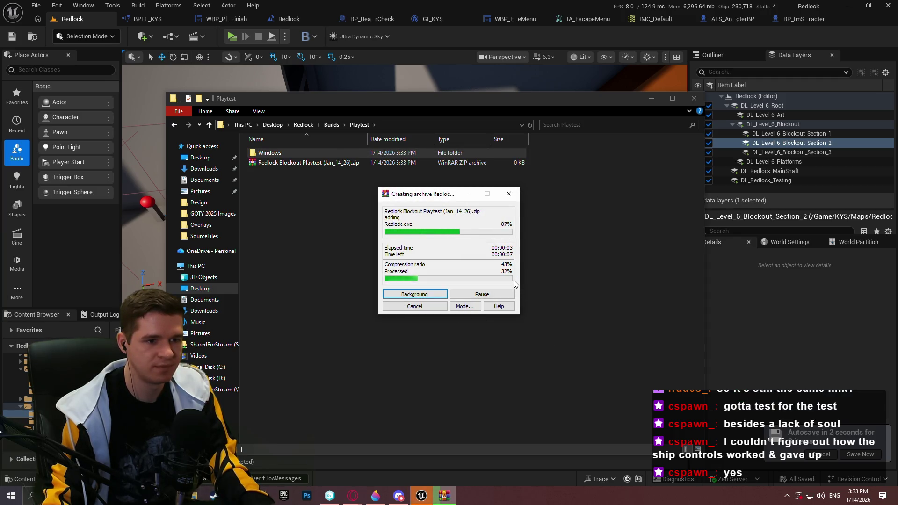
# Step: Close the folder, deselect BP_ReactorCheck, and switch to the YouTrack Production Plan
pyautogui.click(798, 442)
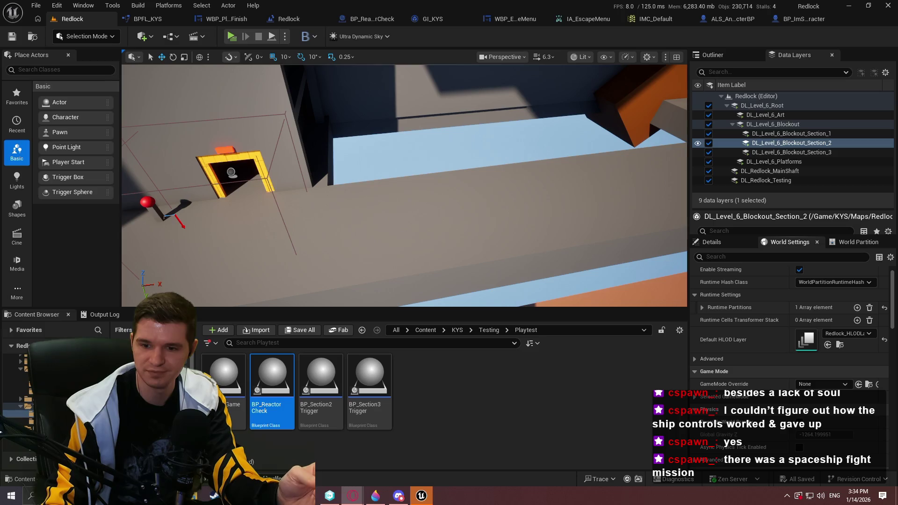
pyautogui.click(226, 60)
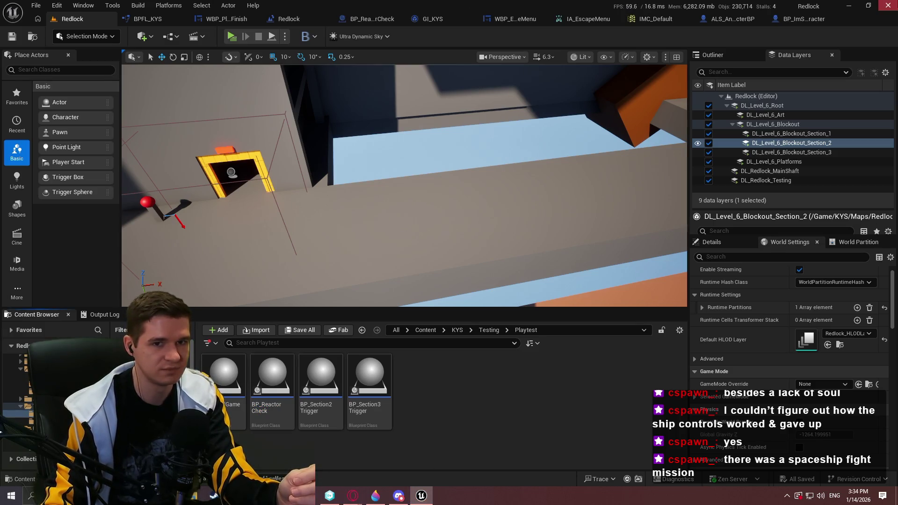
pyautogui.hotkey('alt', 'Tab')
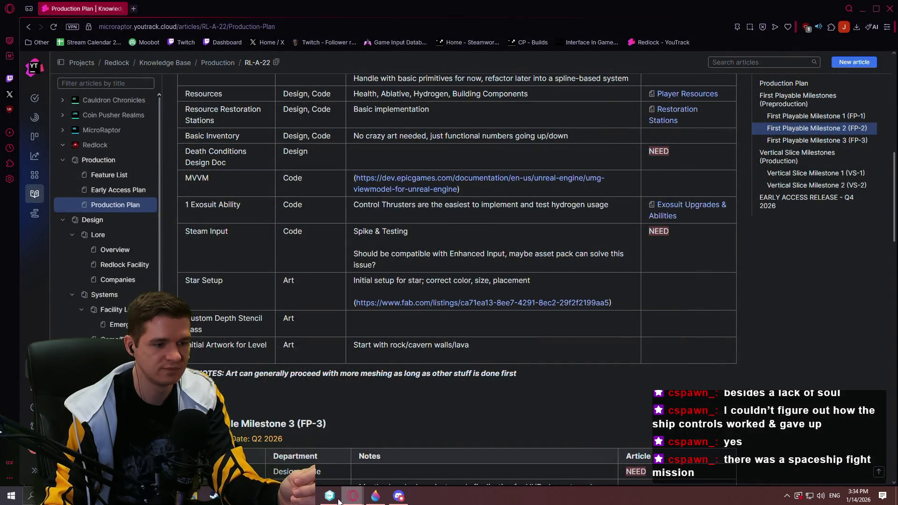
# Step: Check in all pending changes, including deleted and private items, with the comment 'New build'
pyautogui.click(329, 496)
pyautogui.click(31, 53)
pyautogui.click(155, 64)
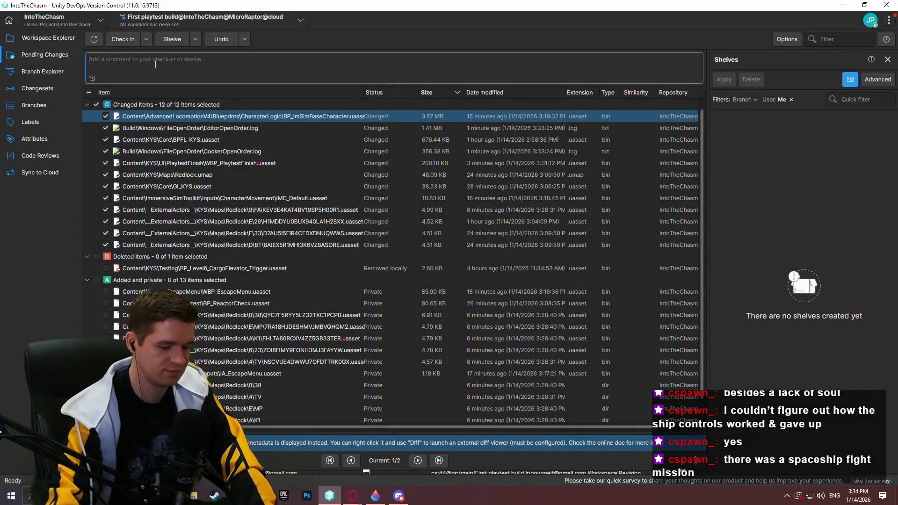
pyautogui.write('New build')
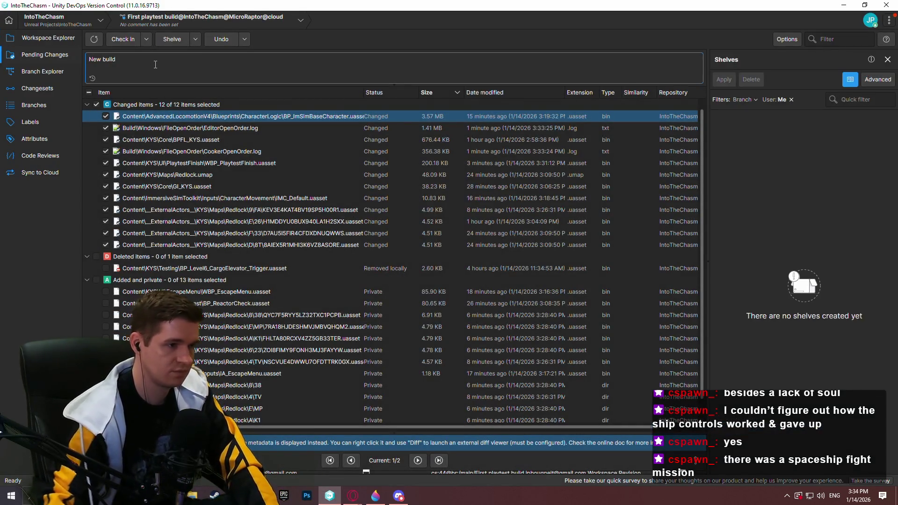
pyautogui.click(88, 93)
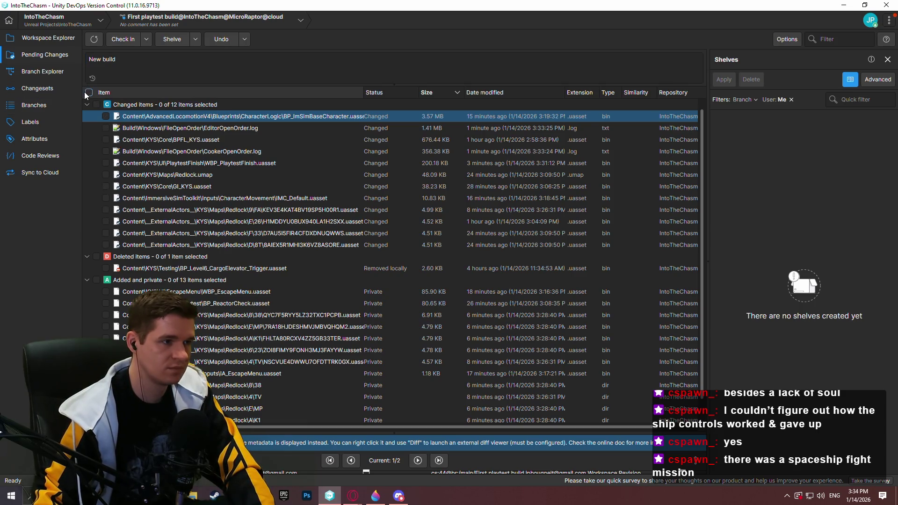
pyautogui.click(118, 42)
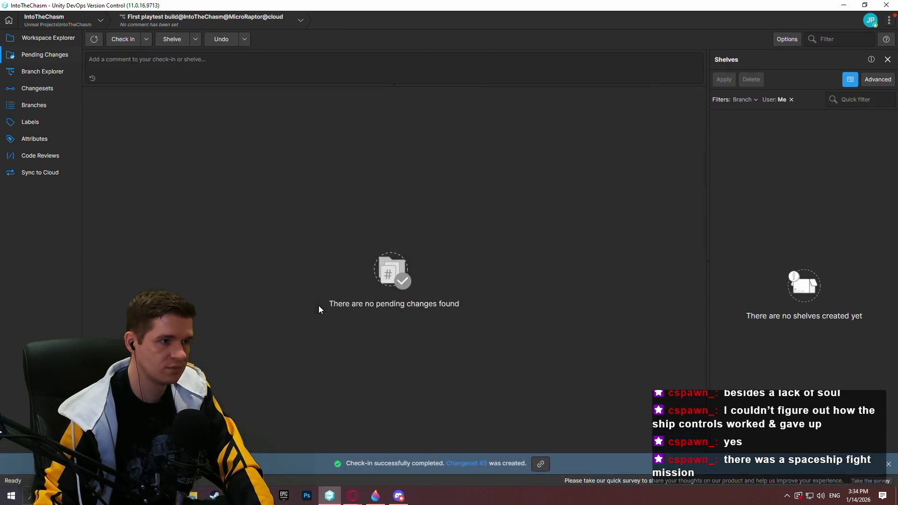
# Step: Review the branch history in Branch Explorer, then minimize the version control client
pyautogui.click(42, 38)
pyautogui.click(42, 71)
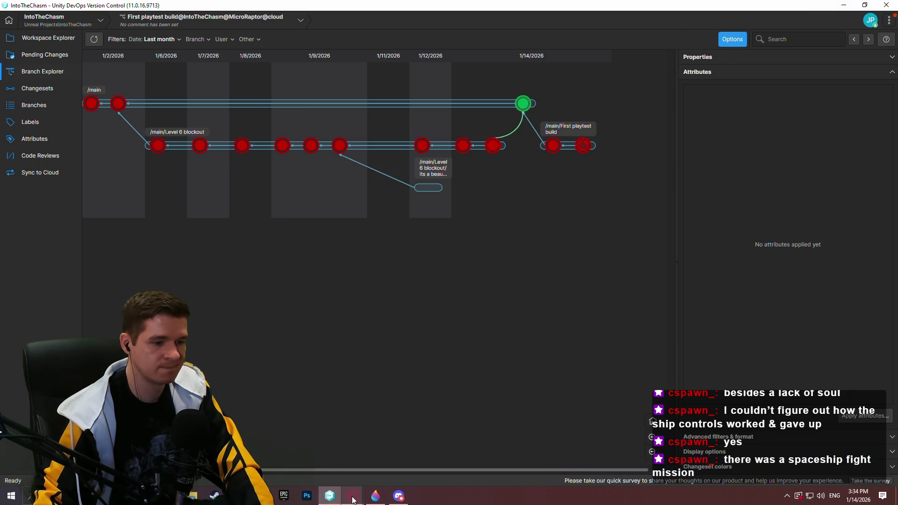
pyautogui.click(836, 4)
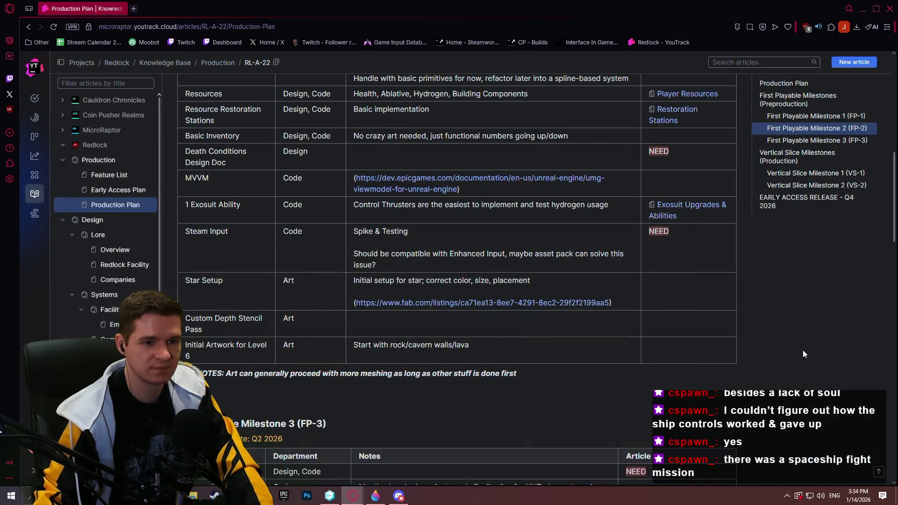
pyautogui.scroll(3, 703, 355)
# Step: Close the browser and file window, bringing Notepad++ to the front
pyautogui.click(889, 6)
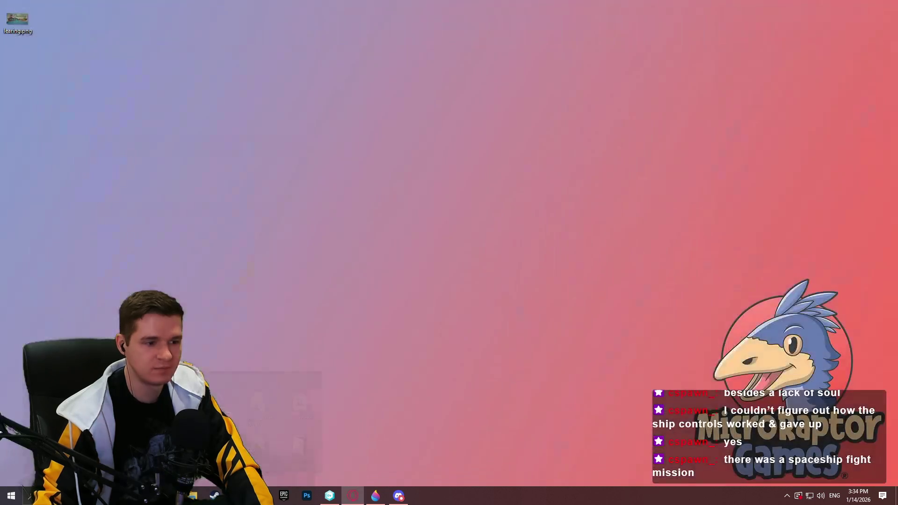
pyautogui.click(193, 496)
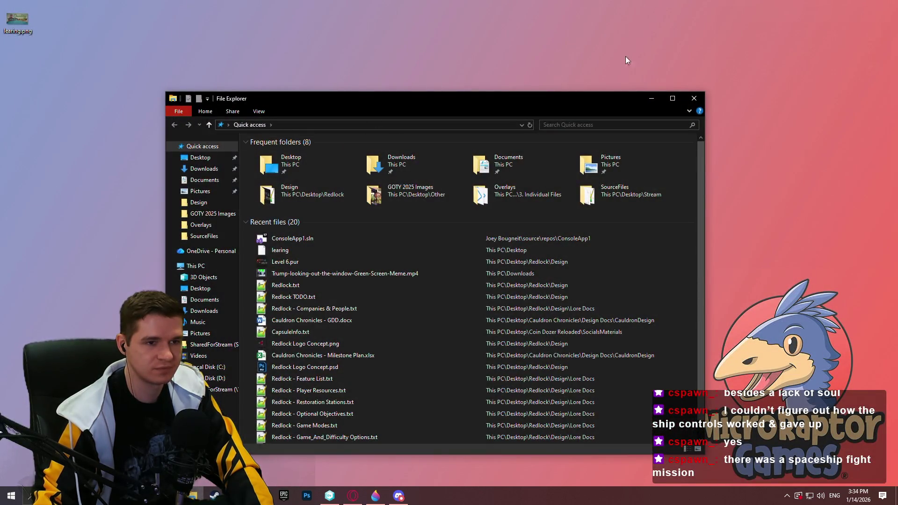
pyautogui.press('super+d')
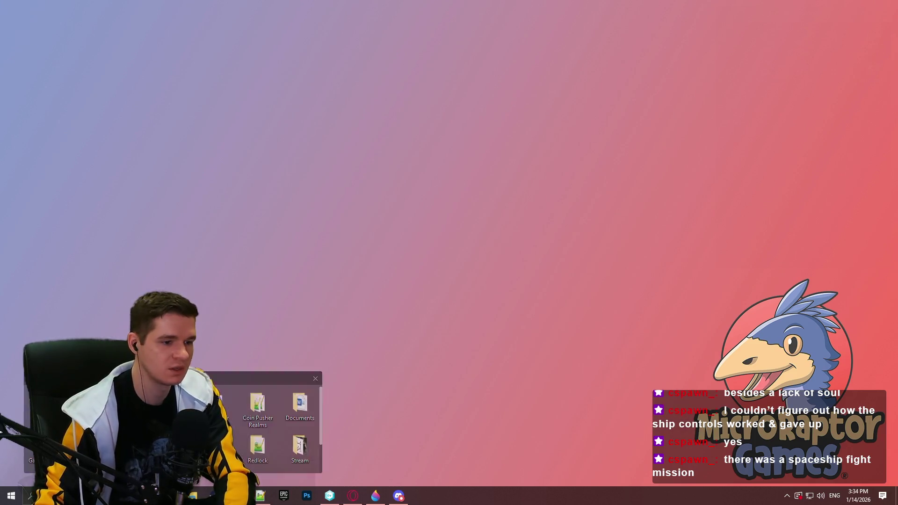
pyautogui.hotkey('alt', 'Tab')
pyautogui.press('Up')
pyautogui.press('Up')
pyautogui.press('Up')
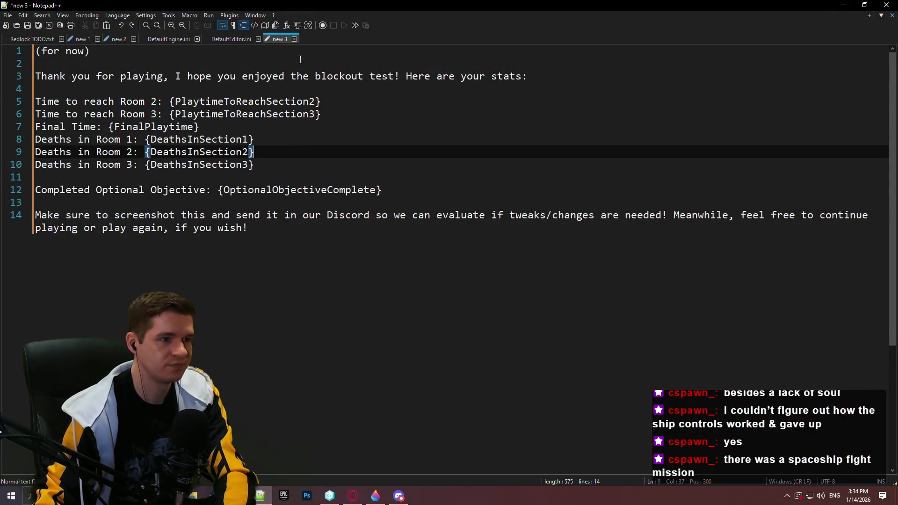
# Step: Close new 3 without saving, then close DefaultEditor.ini and DefaultEngine.ini
pyautogui.click(293, 40)
pyautogui.click(449, 280)
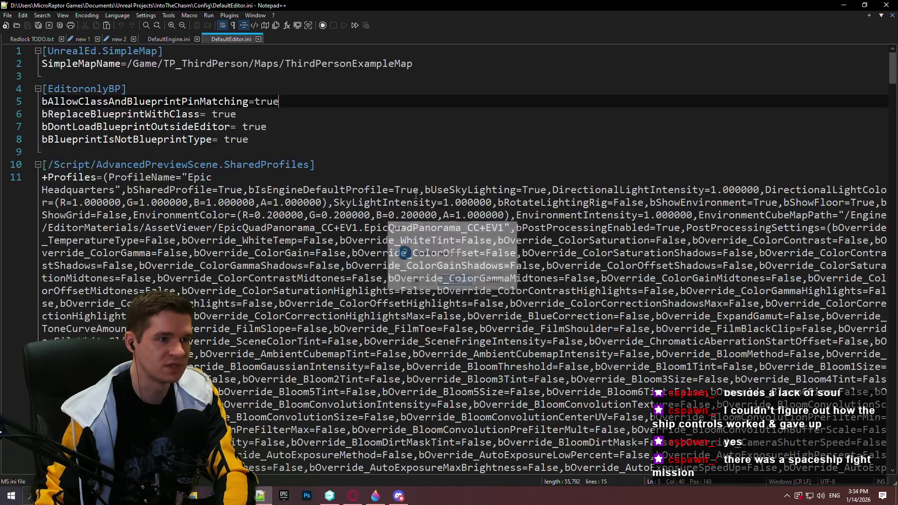
pyautogui.click(259, 39)
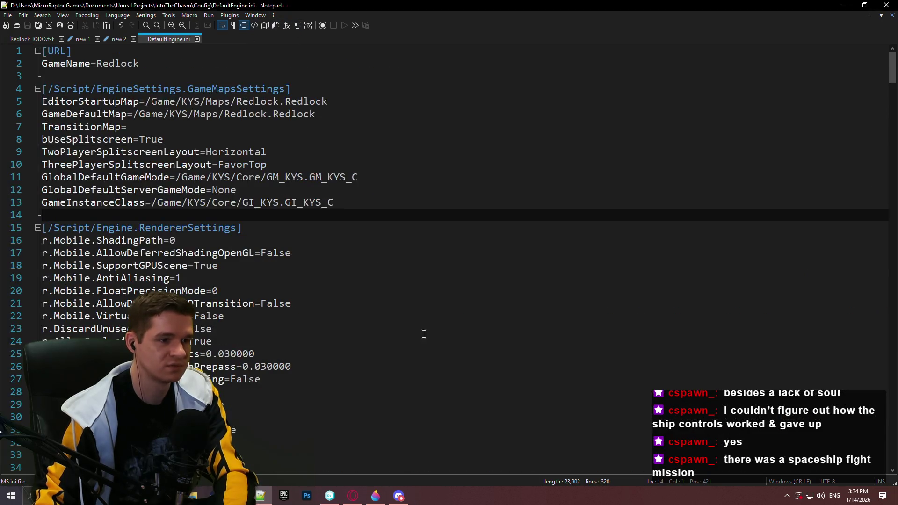
pyautogui.click(197, 39)
# Step: Close the new 1 and new 2 scratch files without saving
pyautogui.click(120, 39)
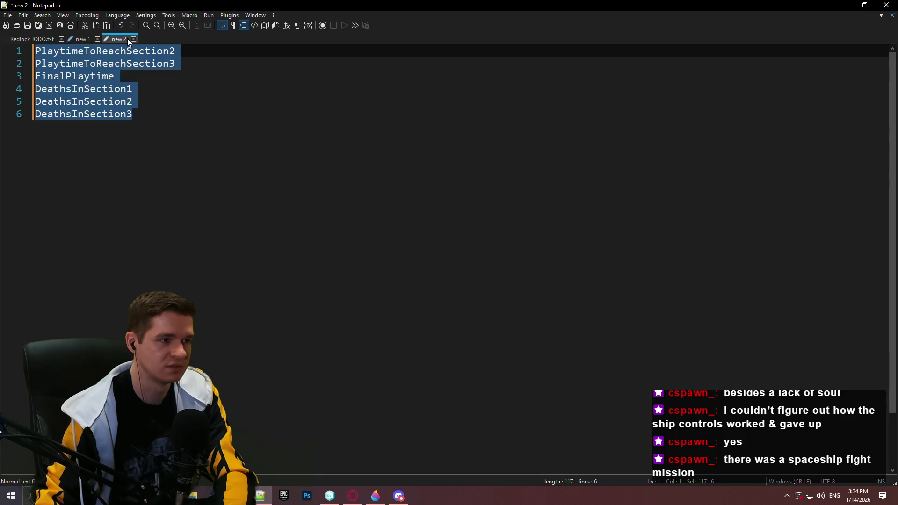
pyautogui.click(30, 39)
pyautogui.click(97, 39)
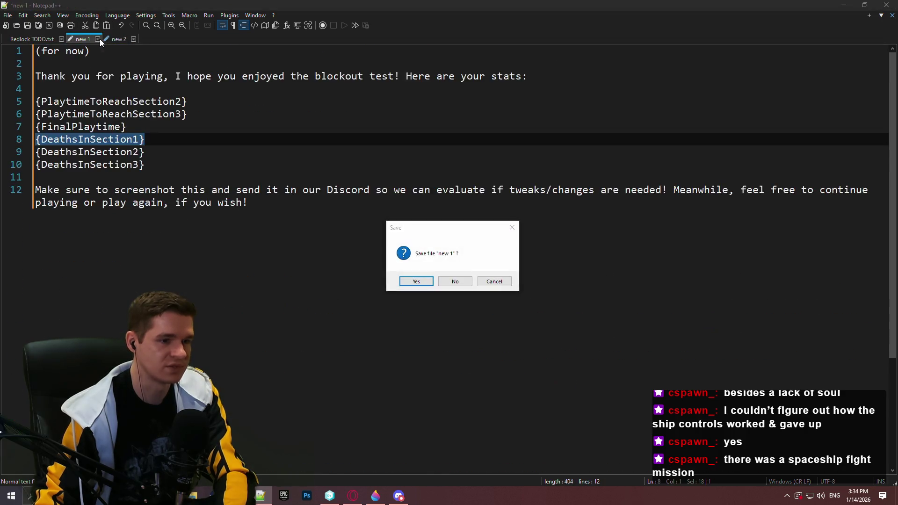
pyautogui.click(453, 281)
pyautogui.click(98, 39)
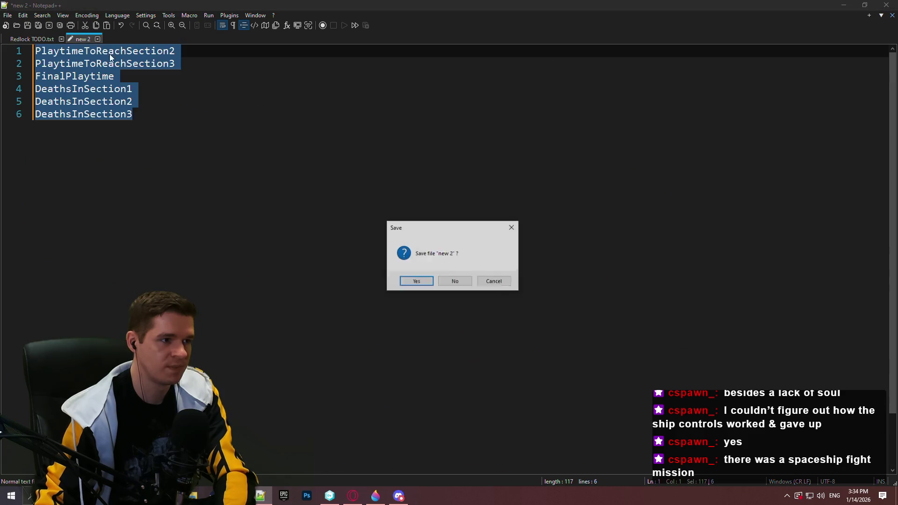
pyautogui.click(466, 285)
pyautogui.scroll(2, 274, 102)
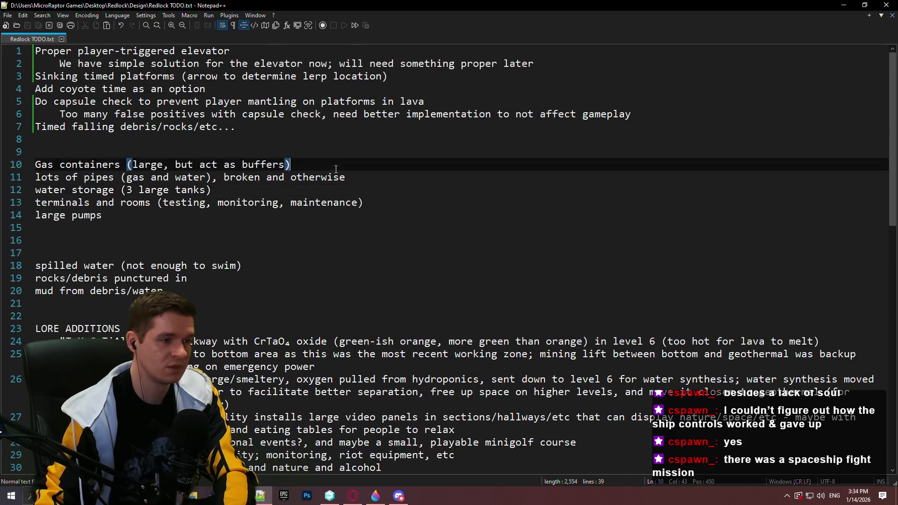
pyautogui.press('Up')
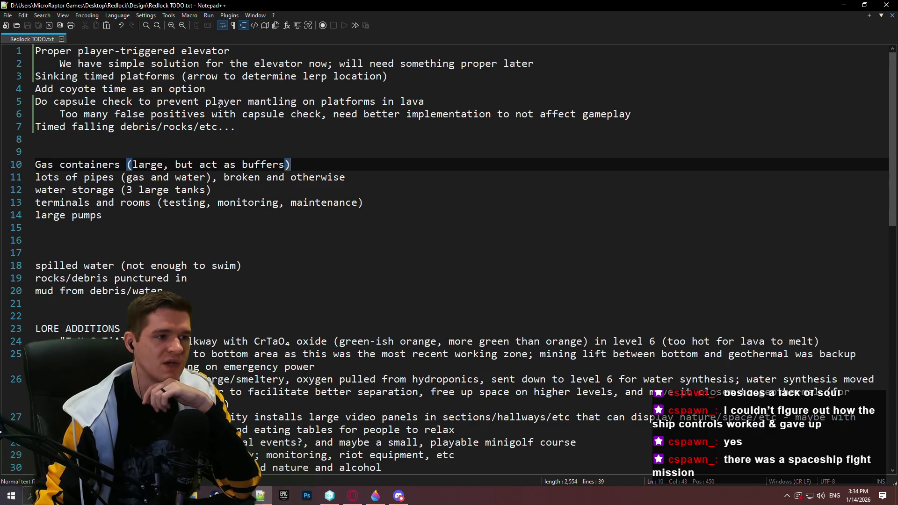
pyautogui.moveTo(580, 65); pyautogui.dragTo(94, 34)
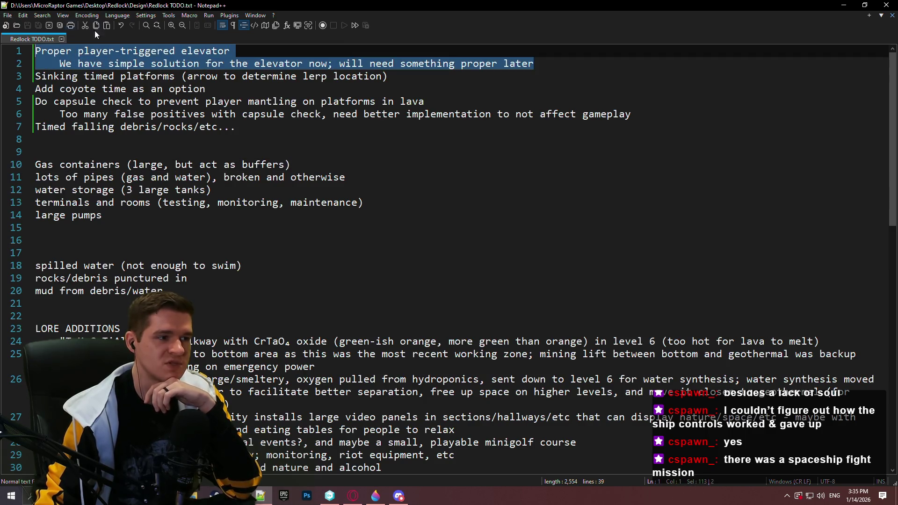
pyautogui.click(150, 61)
pyautogui.moveTo(558, 59); pyautogui.dragTo(42, 46)
pyautogui.click(199, 77)
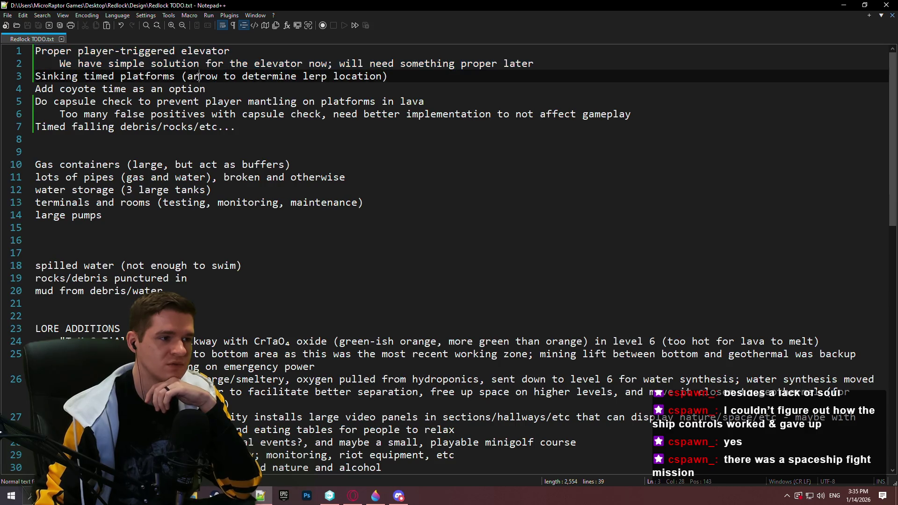
pyautogui.moveTo(401, 78)
pyautogui.mouseDown()
pyautogui.moveTo(206, 89)
pyautogui.moveTo(56, 65)
pyautogui.moveTo(10, 75)
pyautogui.mouseUp()
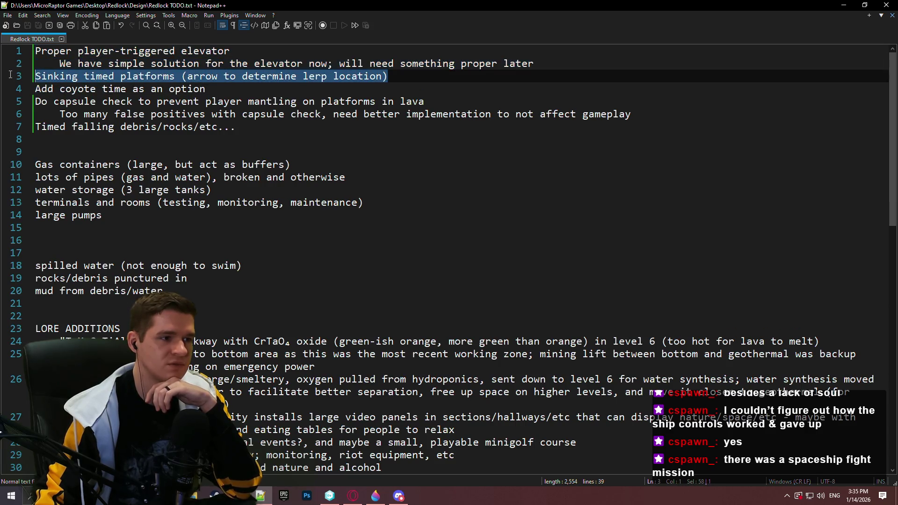
pyautogui.click(137, 91)
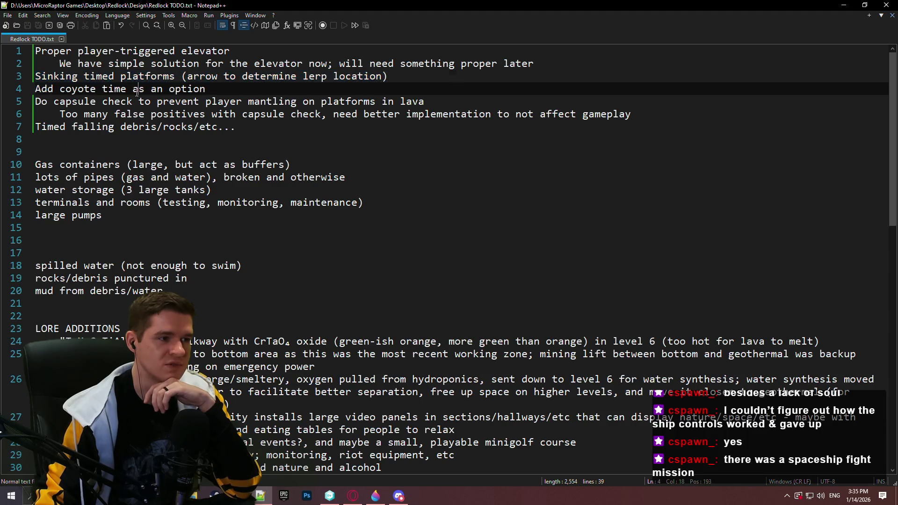
pyautogui.moveTo(206, 89); pyautogui.dragTo(7, 88)
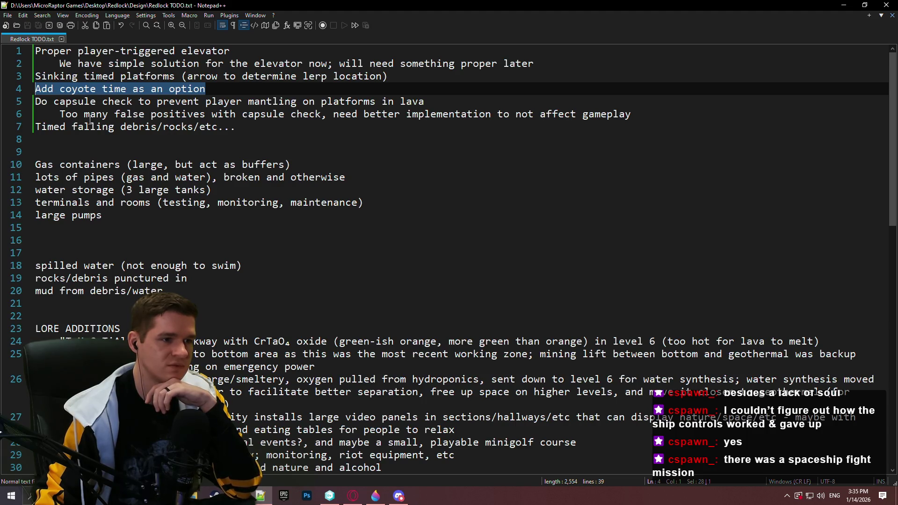
pyautogui.moveTo(692, 111); pyautogui.dragTo(1, 104)
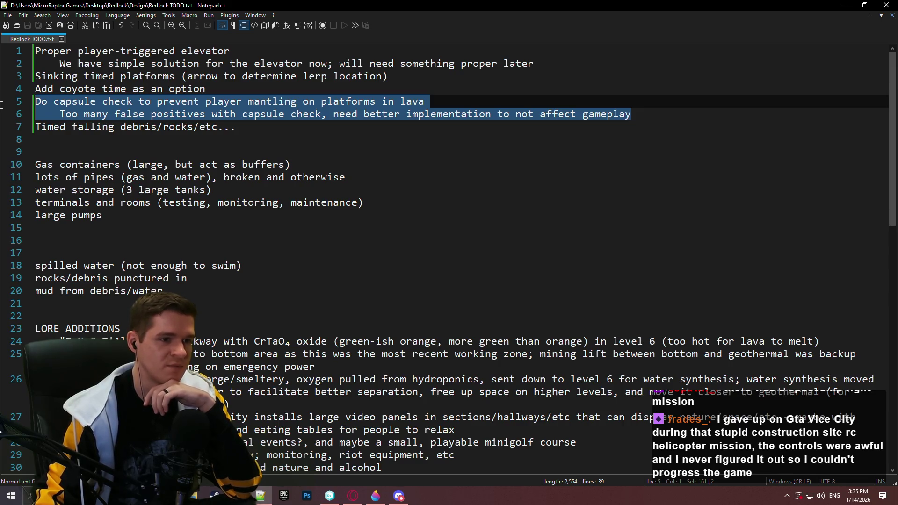
pyautogui.click(322, 123)
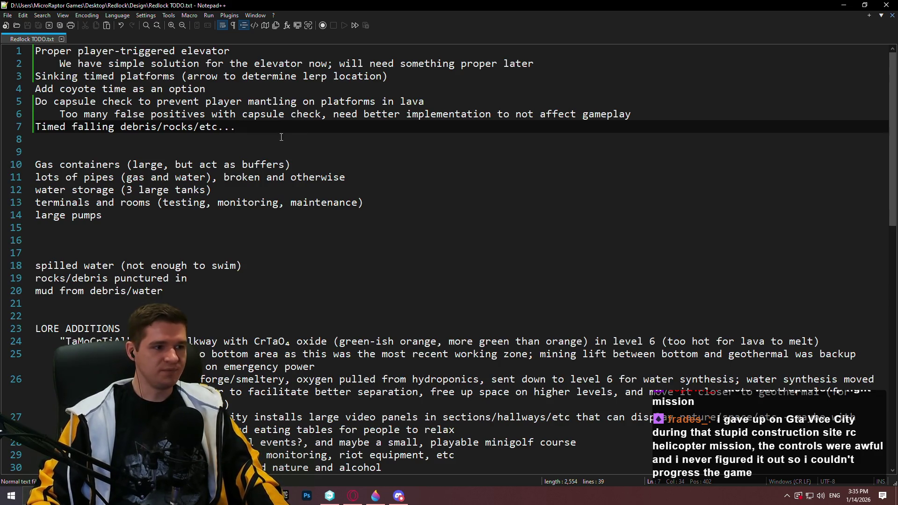
# Step: Review the Redlock TODO notes, checking the terminals and rooms and Gas containers lines
pyautogui.scroll(-4, 303, 138)
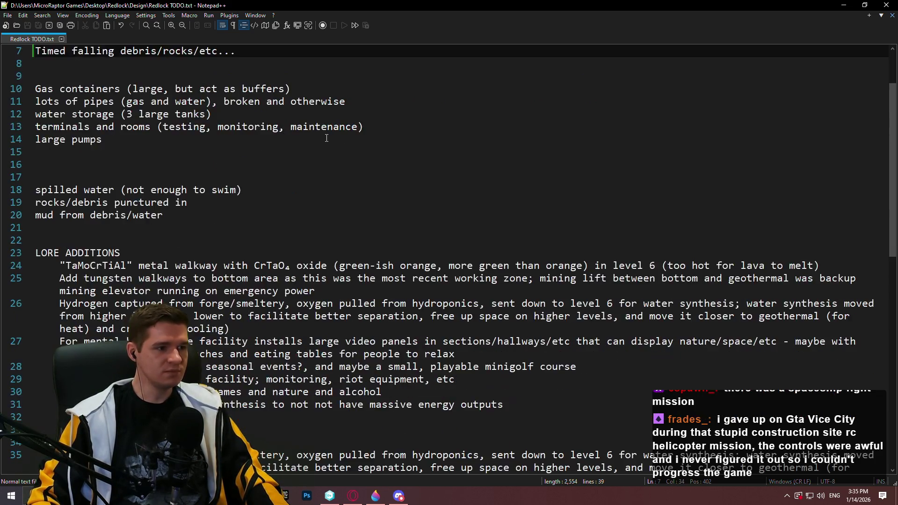
pyautogui.scroll(-2, 322, 144)
pyautogui.scroll(10, 345, 149)
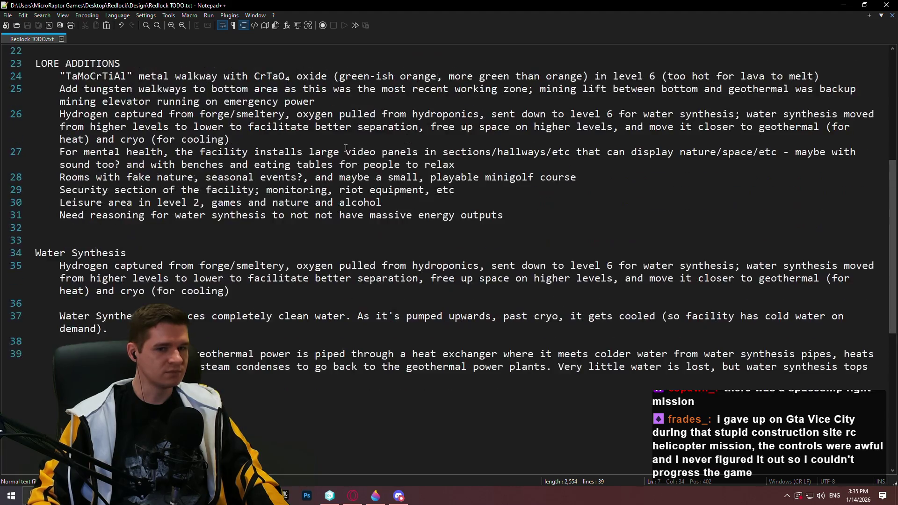
pyautogui.scroll(-3, 315, 189)
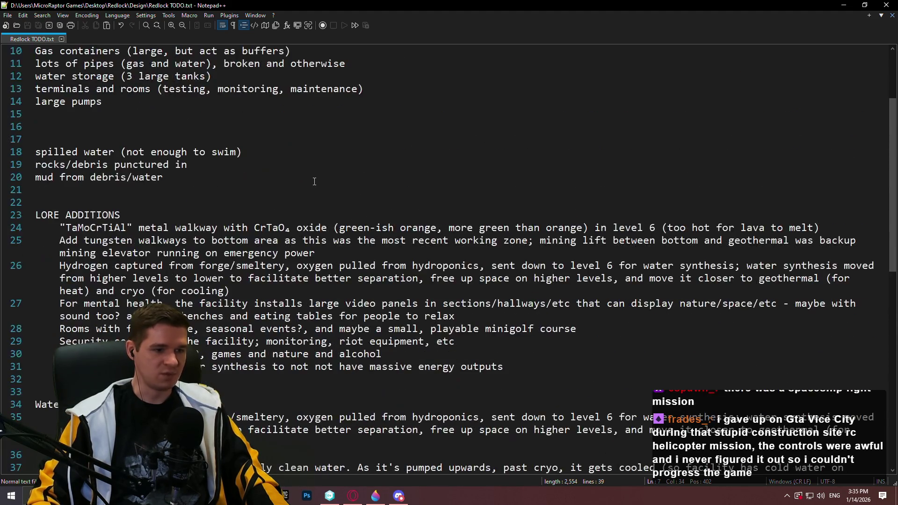
pyautogui.scroll(3, 315, 181)
pyautogui.scroll(-1, 322, 249)
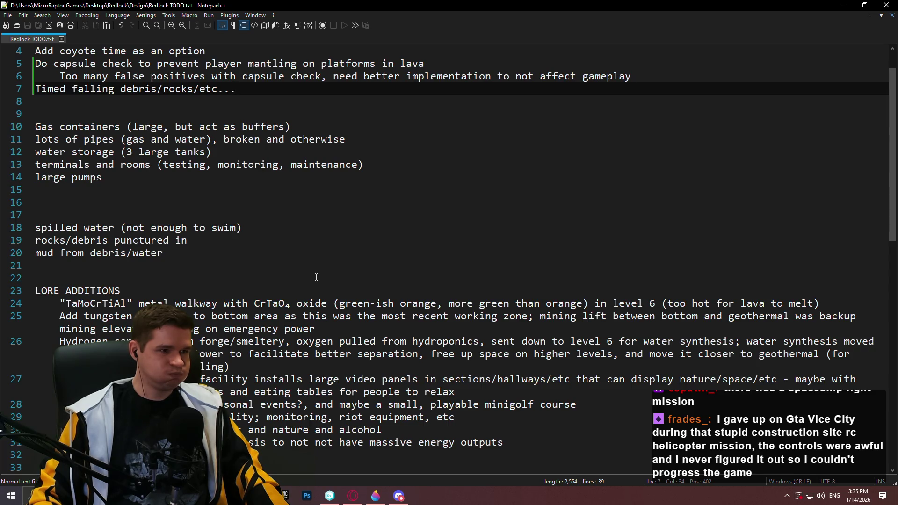
pyautogui.scroll(1, 315, 279)
pyautogui.click(367, 203)
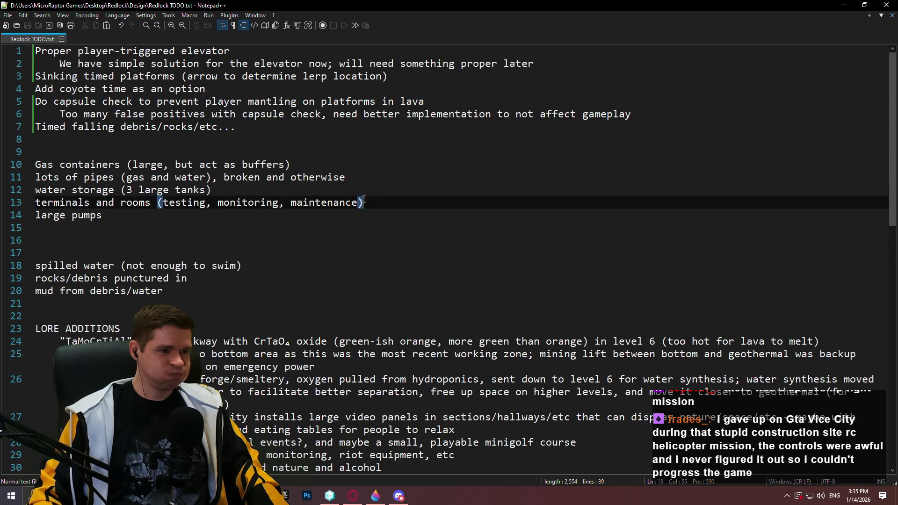
pyautogui.click(294, 165)
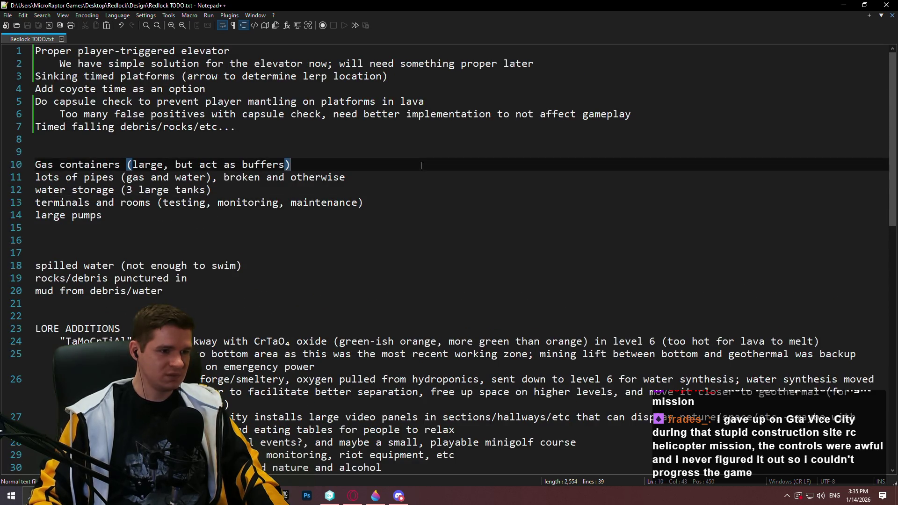
# Step: Close Notepad++ and the Paint 3D sketch without saving, then restore the Redlock knowledge base browser
pyautogui.click(893, 5)
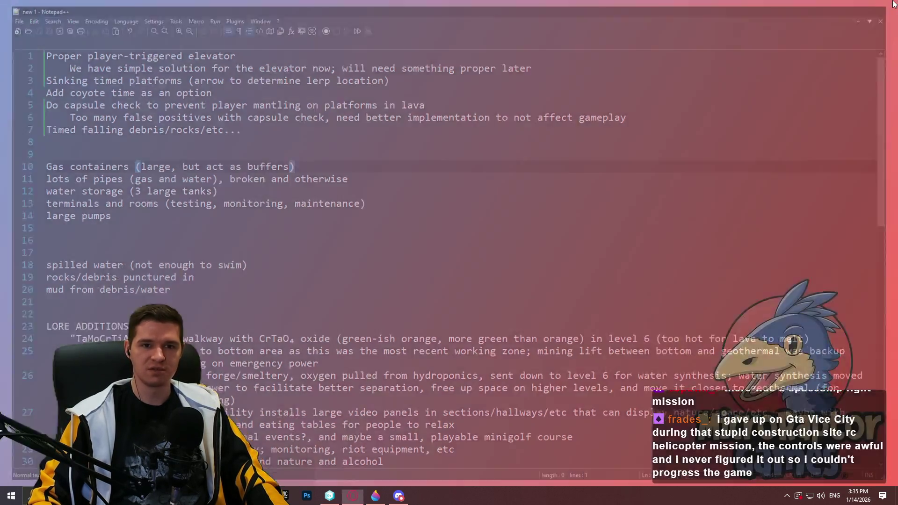
pyautogui.click(375, 496)
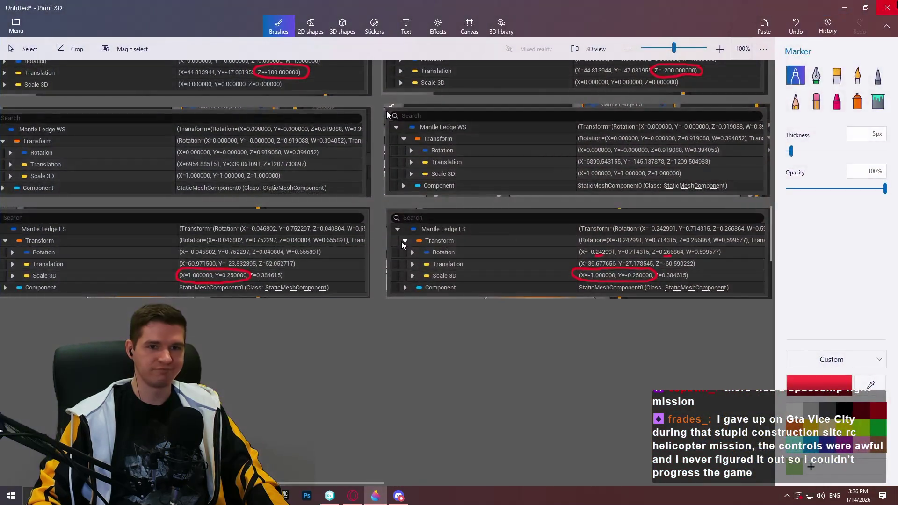
pyautogui.hotkey('alt', 'F4')
pyautogui.click(450, 269)
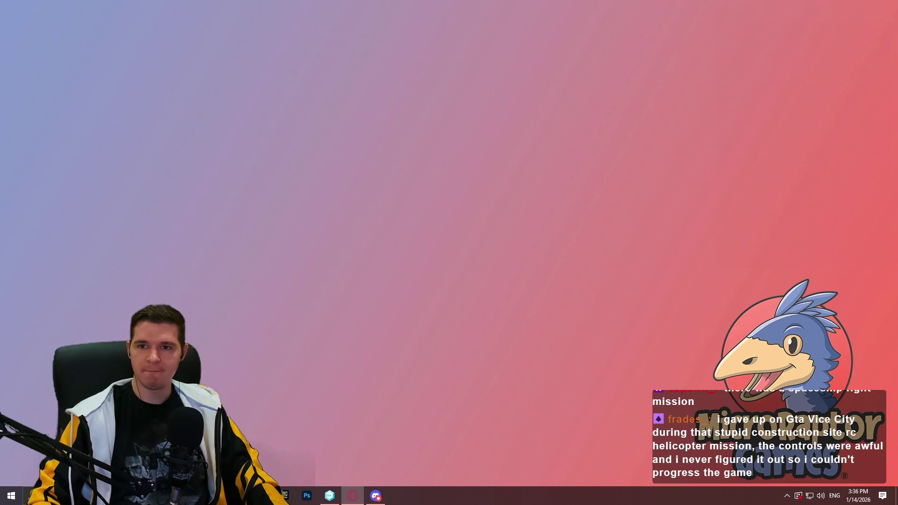
pyautogui.click(352, 496)
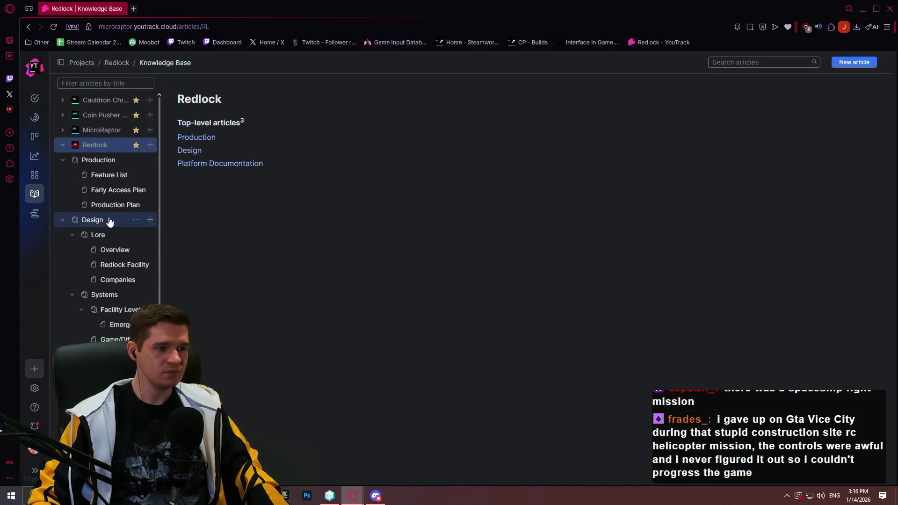
# Step: Open the Production Plan article RL-A-22 and scroll to the FP-1 milestone table
pyautogui.click(109, 222)
pyautogui.click(115, 205)
pyautogui.scroll(-5, 353, 272)
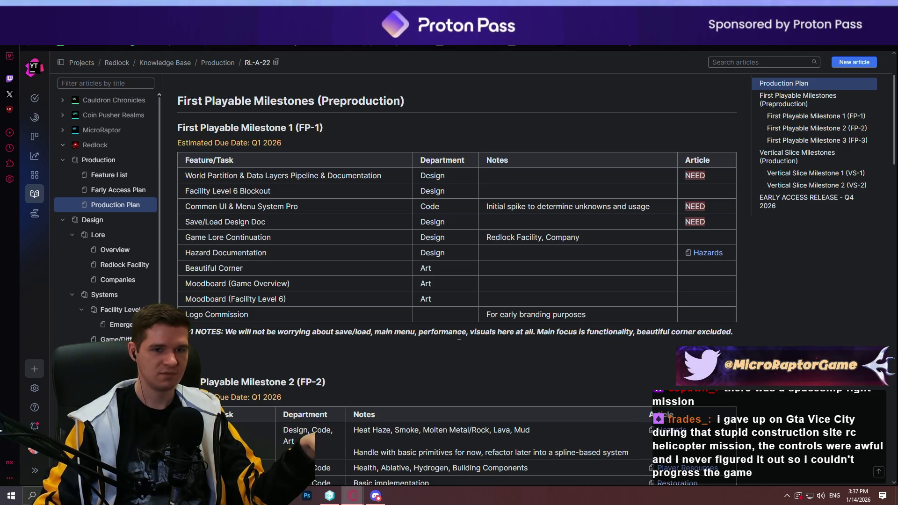
pyautogui.scroll(-12, 512, 238)
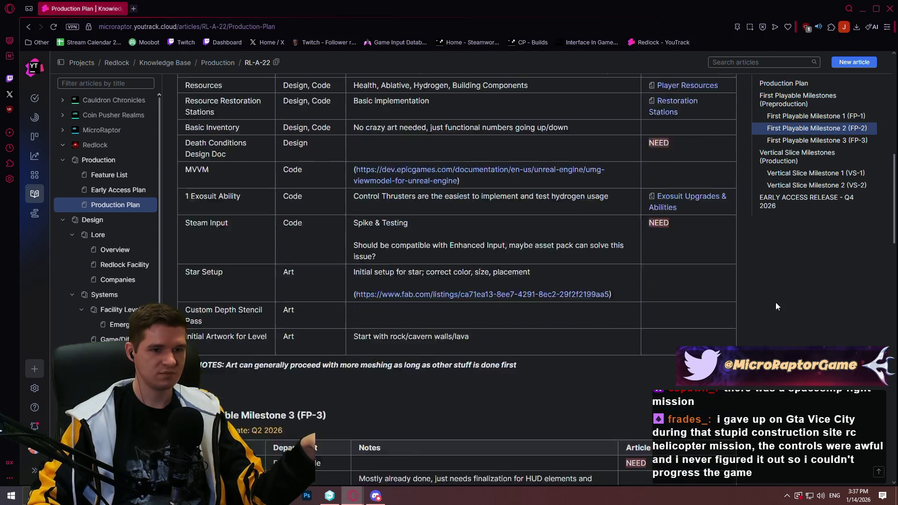
pyautogui.scroll(6, 767, 345)
pyautogui.scroll(-2, 787, 346)
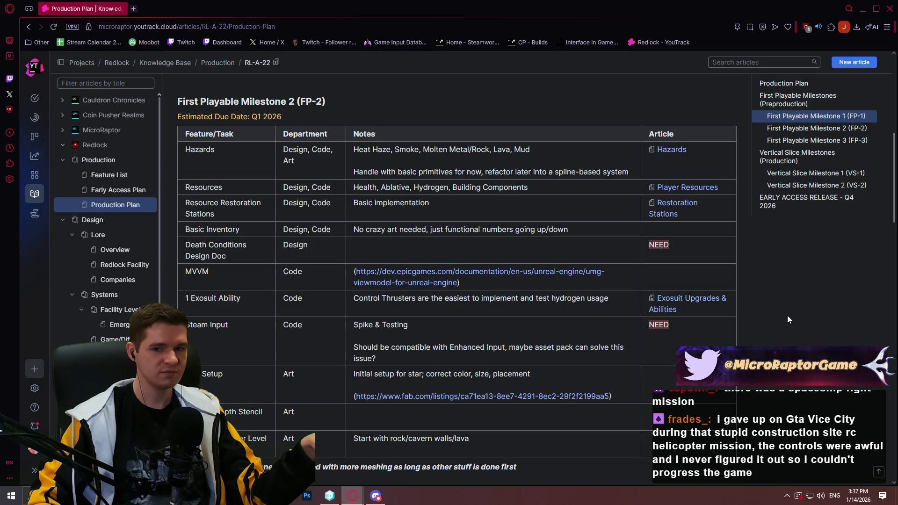
pyautogui.scroll(8, 787, 316)
pyautogui.scroll(-3, 773, 318)
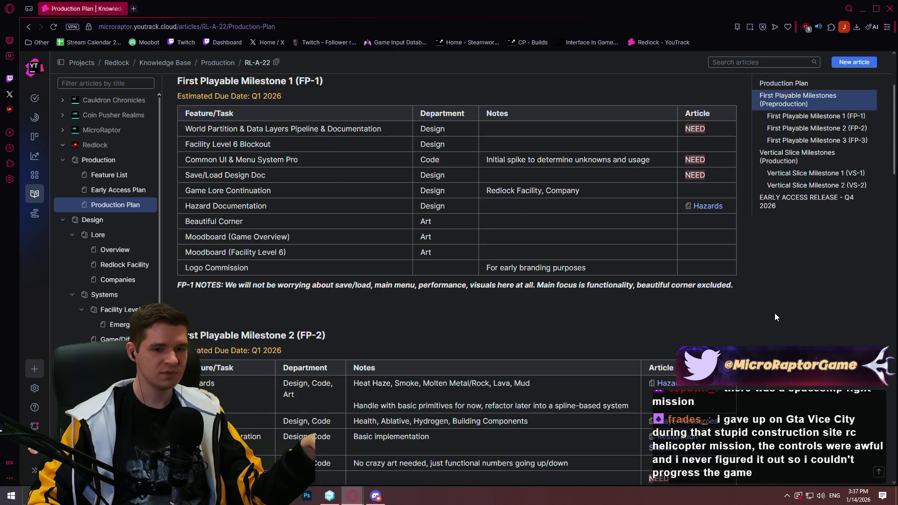
pyautogui.scroll(3, 775, 313)
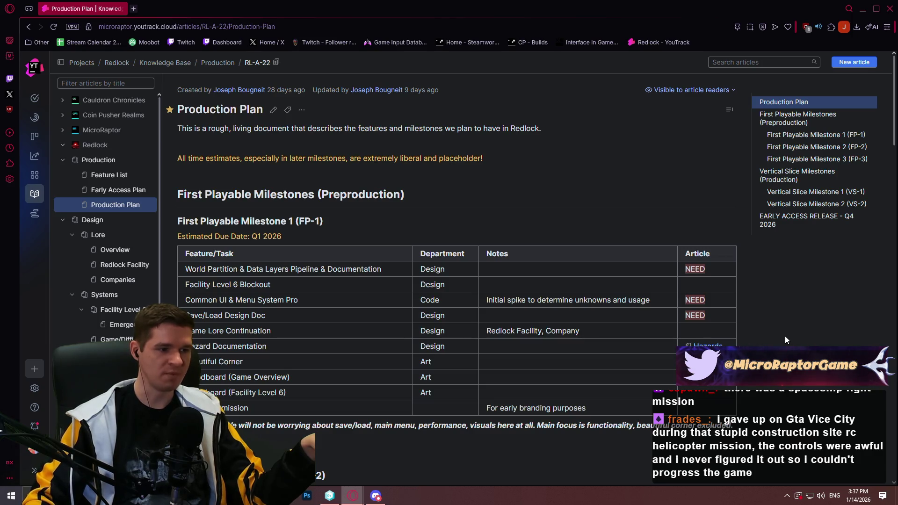
pyautogui.scroll(-1, 725, 294)
pyautogui.scroll(-2, 725, 294)
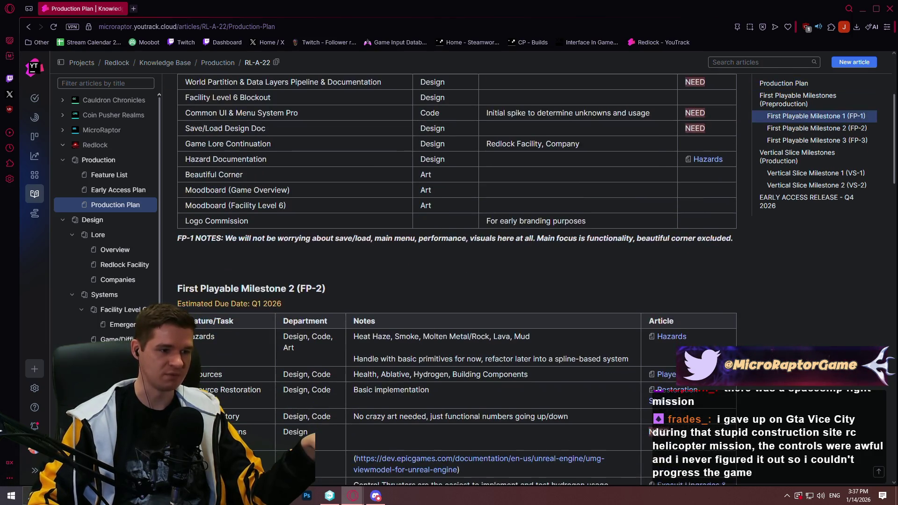
pyautogui.scroll(2, 837, 283)
pyautogui.scroll(-6, 837, 282)
pyautogui.scroll(4, 837, 286)
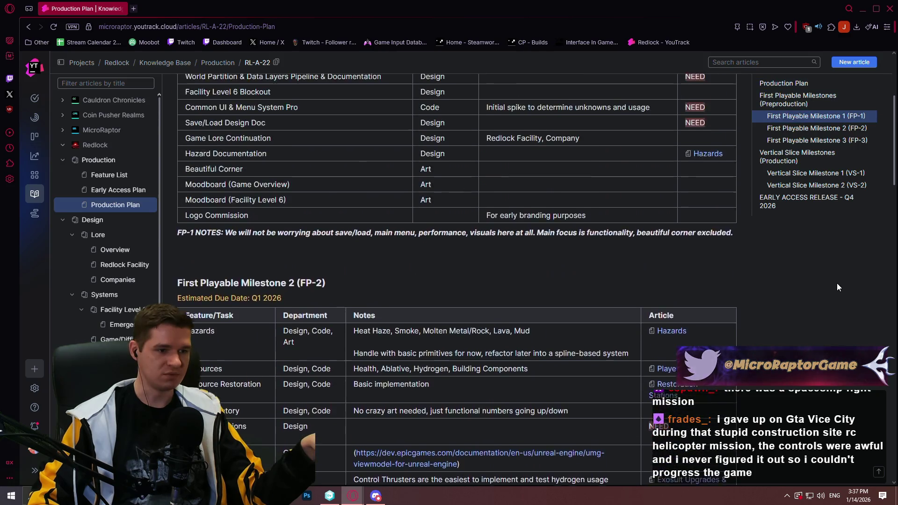
pyautogui.scroll(-4, 837, 286)
pyautogui.scroll(4, 832, 287)
pyautogui.scroll(-3, 830, 285)
pyautogui.scroll(1, 828, 283)
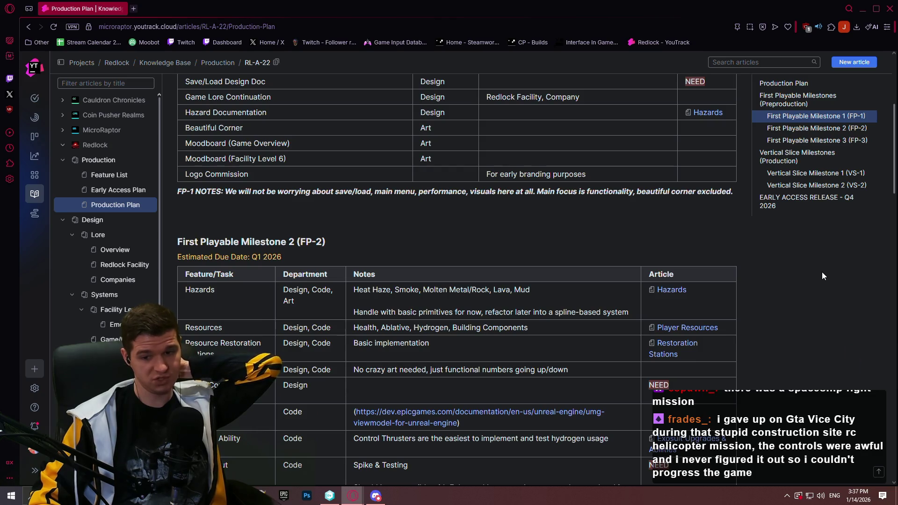
pyautogui.scroll(4, 818, 269)
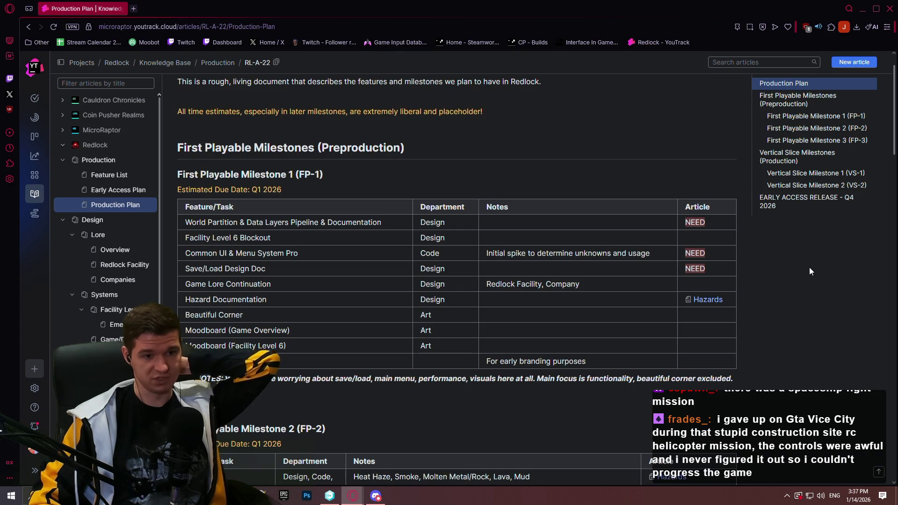
pyautogui.scroll(1, 809, 269)
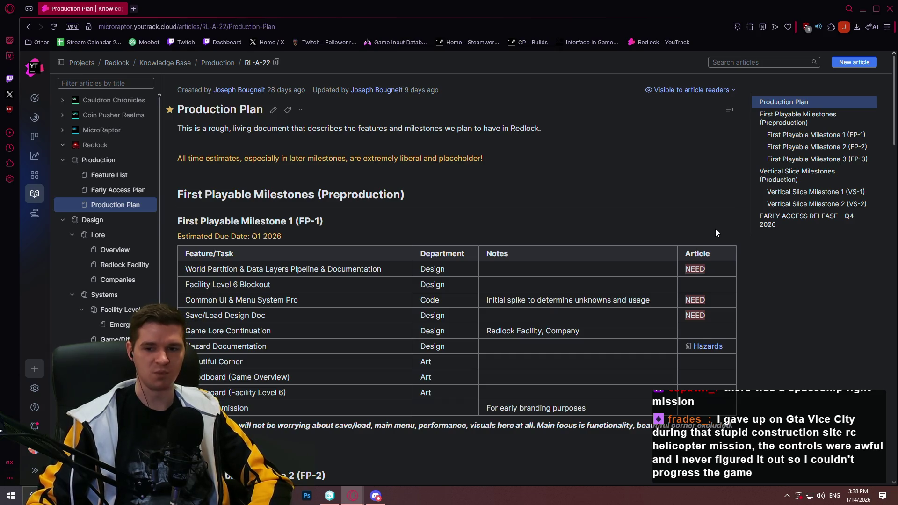
# Step: Scroll the Production Plan down to the FP-2 table due Q1 2026
pyautogui.scroll(-7, 804, 250)
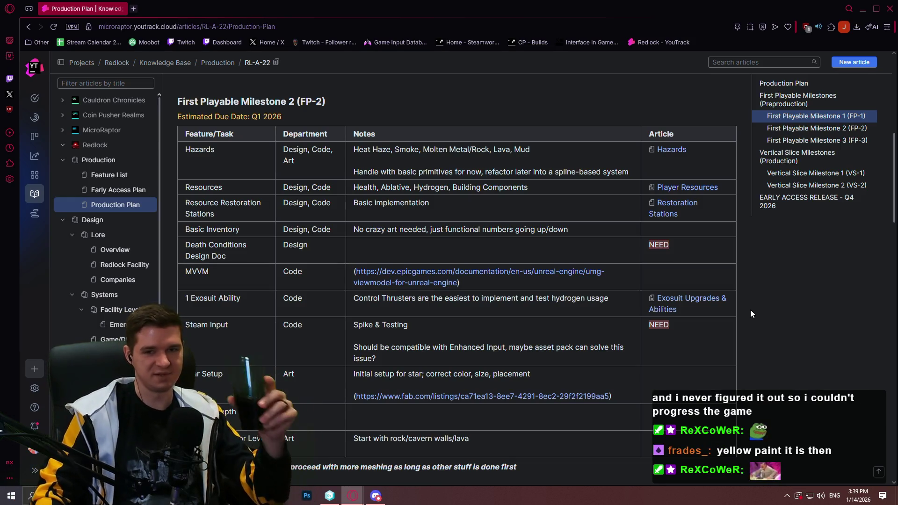
pyautogui.scroll(-1, 801, 250)
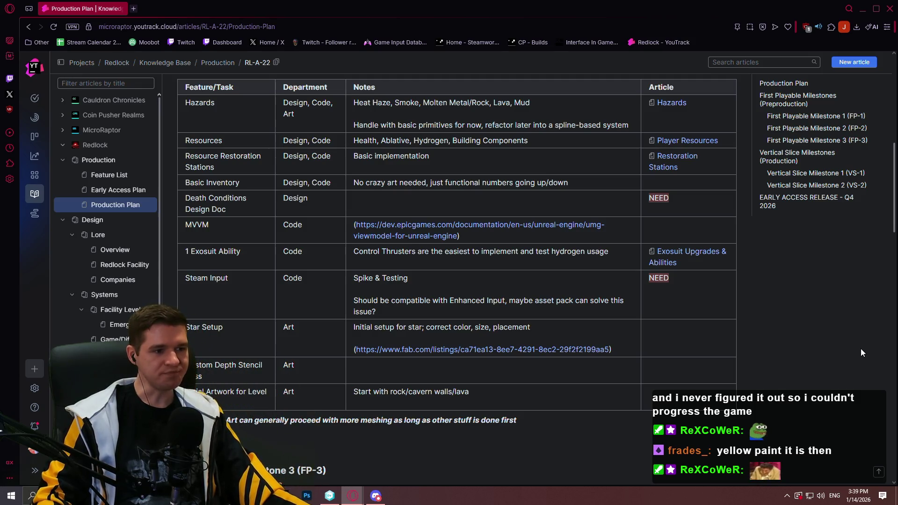
pyautogui.scroll(4, 861, 349)
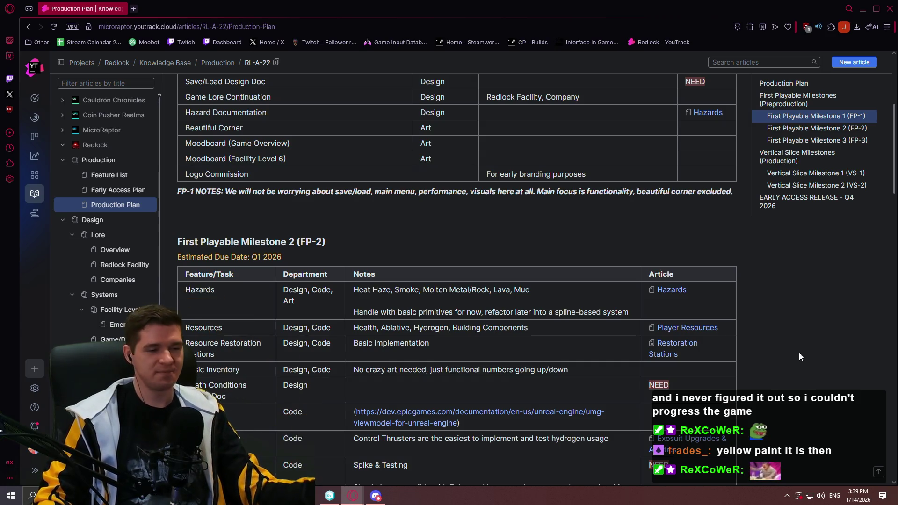
pyautogui.scroll(-4, 800, 357)
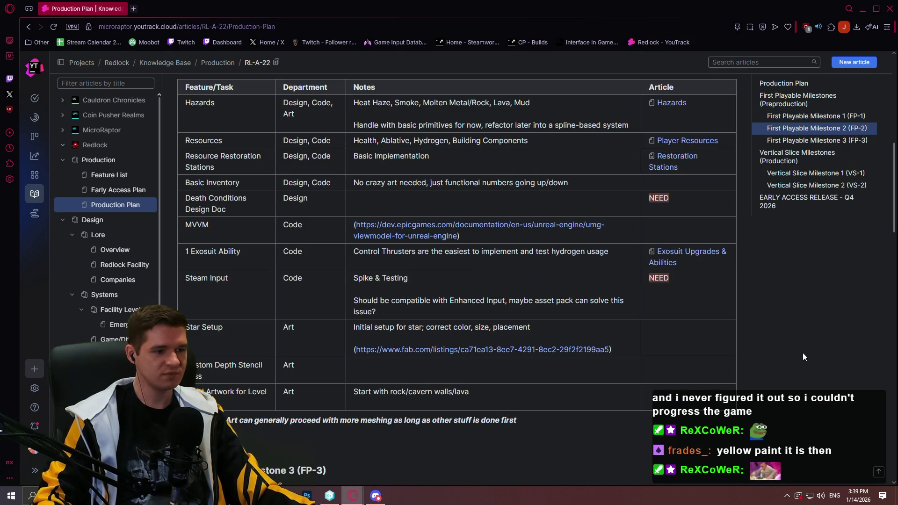
pyautogui.scroll(1, 802, 355)
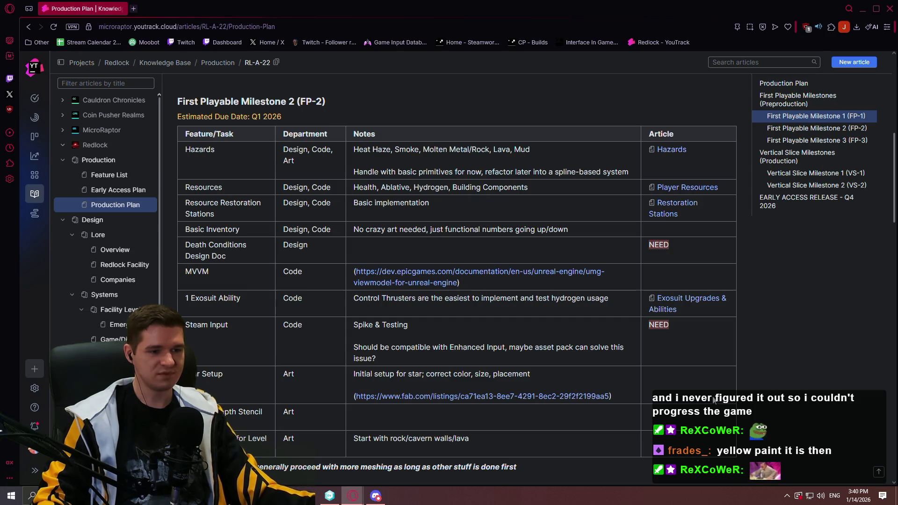
# Step: Open the Star Creator listing from the Star Setup link, then go to Fab Discover
pyautogui.click(603, 396)
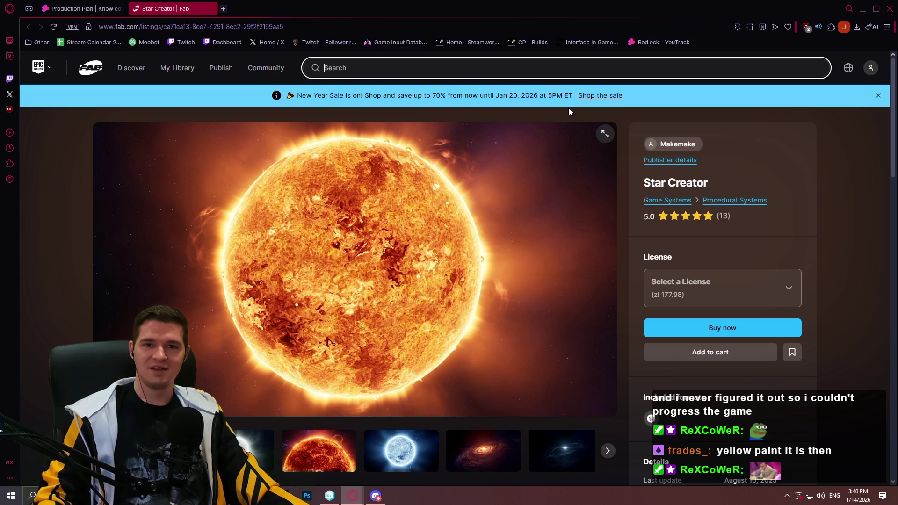
pyautogui.click(131, 68)
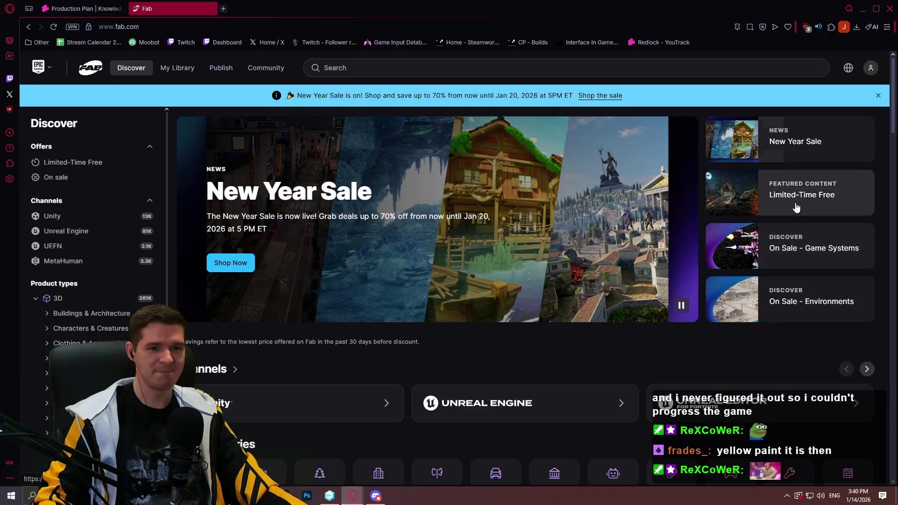
pyautogui.click(794, 203)
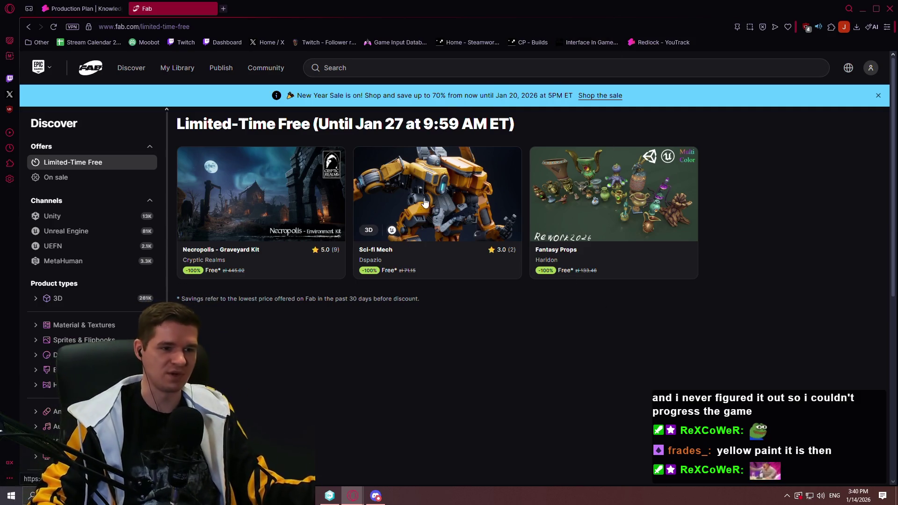
pyautogui.click(383, 249)
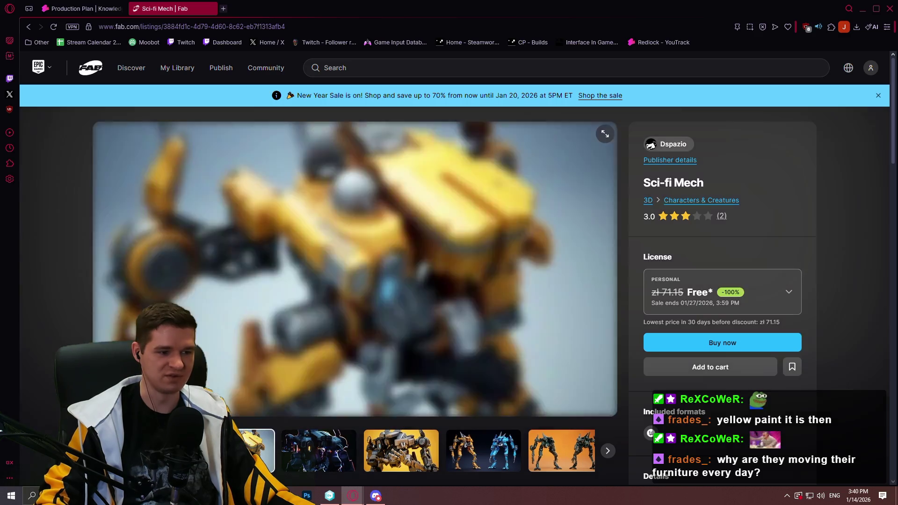
pyautogui.click(322, 450)
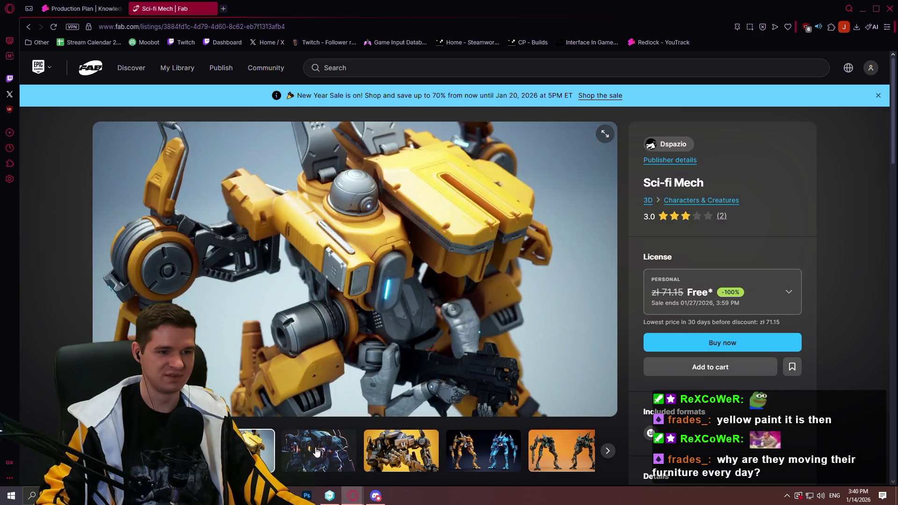
pyautogui.click(388, 453)
pyautogui.click(423, 456)
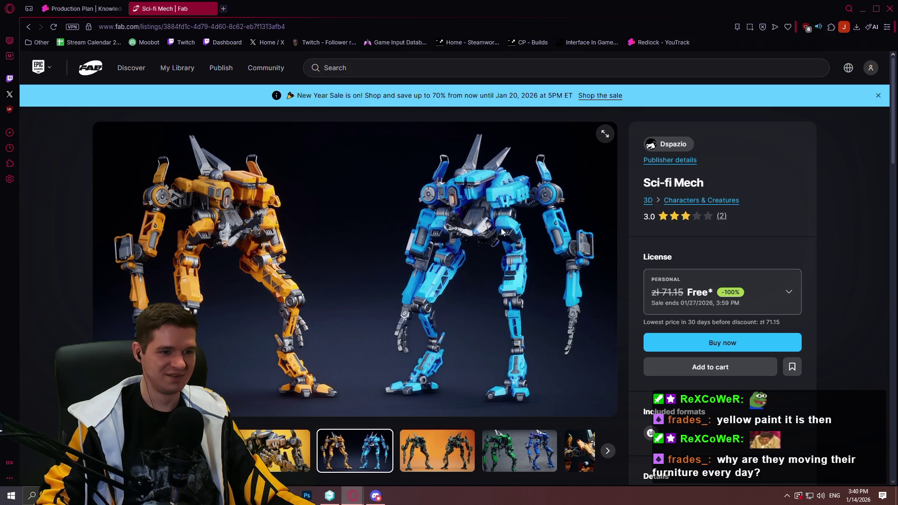
pyautogui.click(439, 450)
pyautogui.click(441, 449)
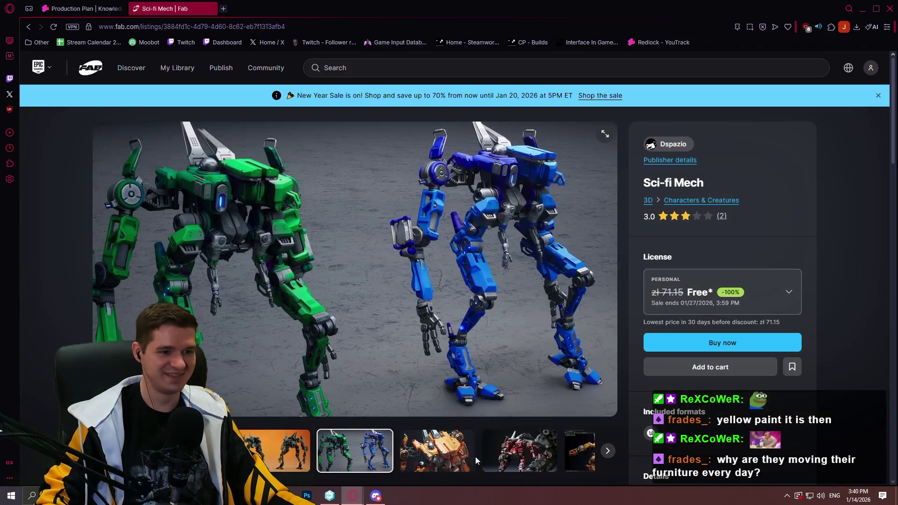
pyautogui.click(442, 448)
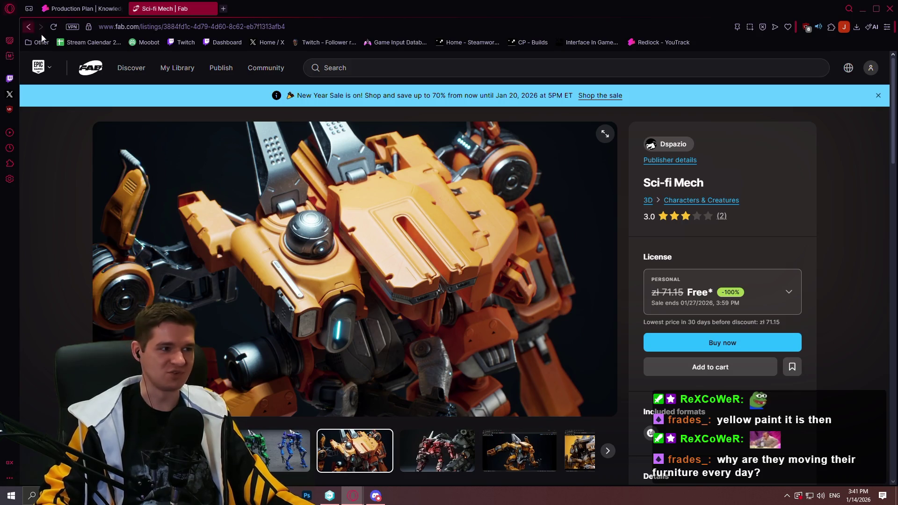
pyautogui.click(28, 26)
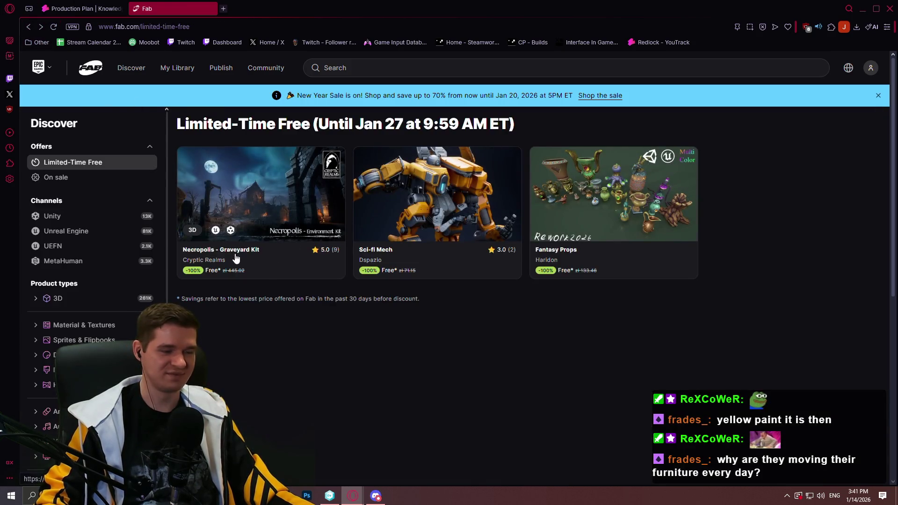
pyautogui.click(564, 258)
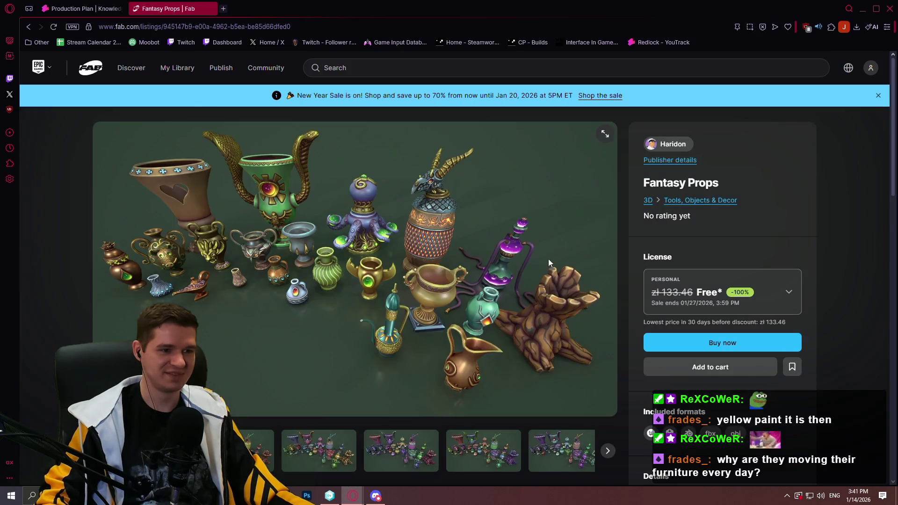
pyautogui.click(319, 450)
pyautogui.click(426, 454)
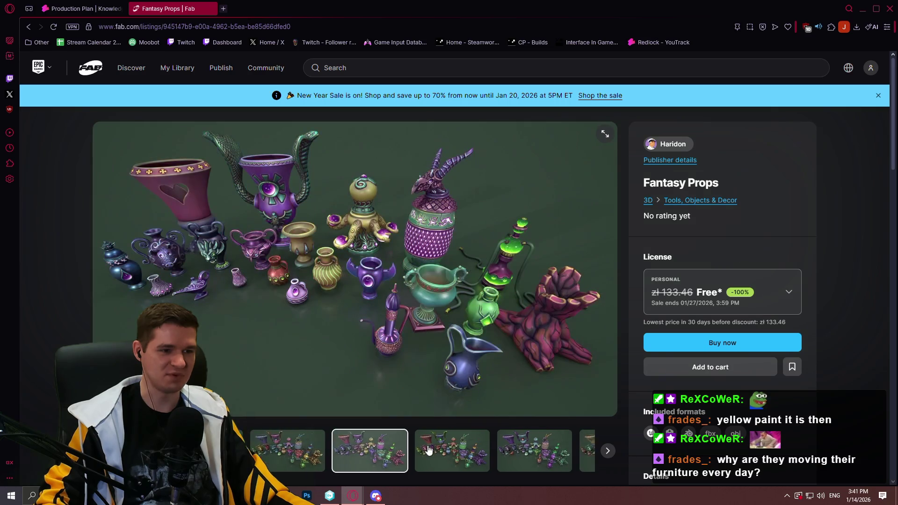
pyautogui.click(491, 450)
pyautogui.click(471, 450)
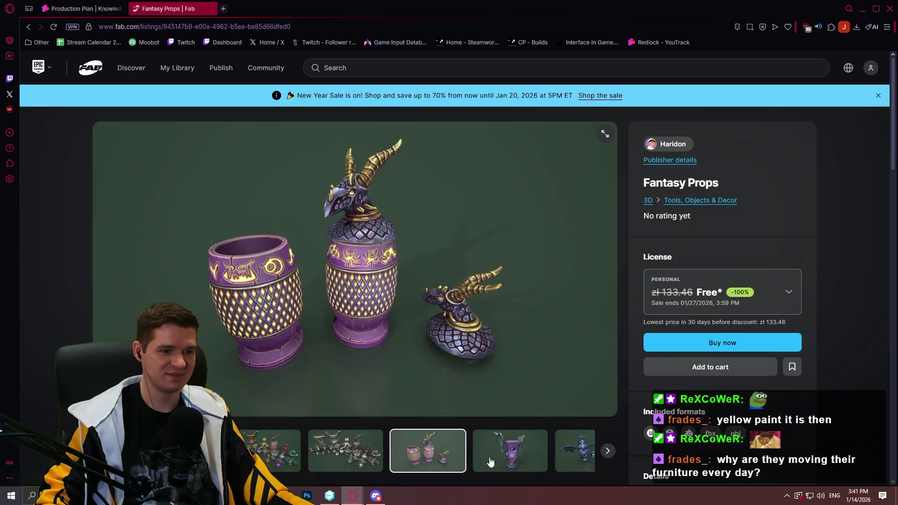
pyautogui.click(29, 27)
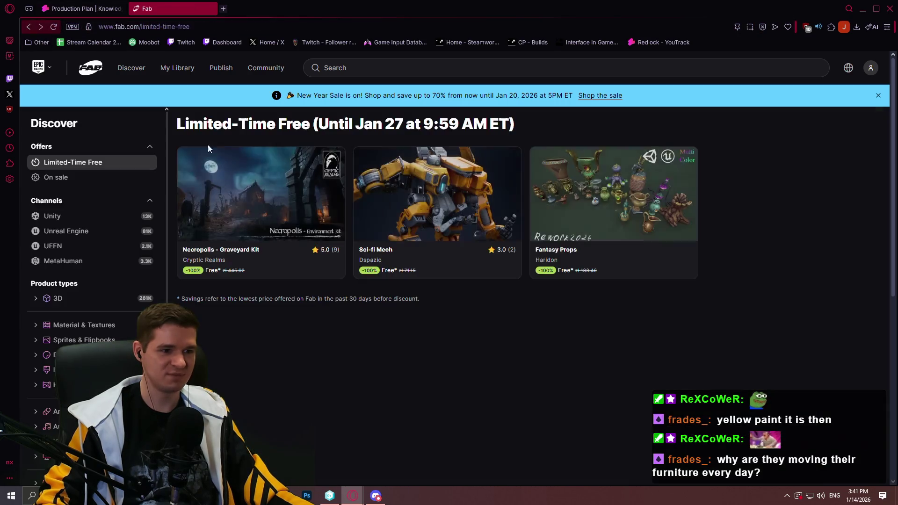
# Step: Open the Necropolis - Graveyard Kit listing and page through its first previews, up to the attic interior
pyautogui.click(253, 249)
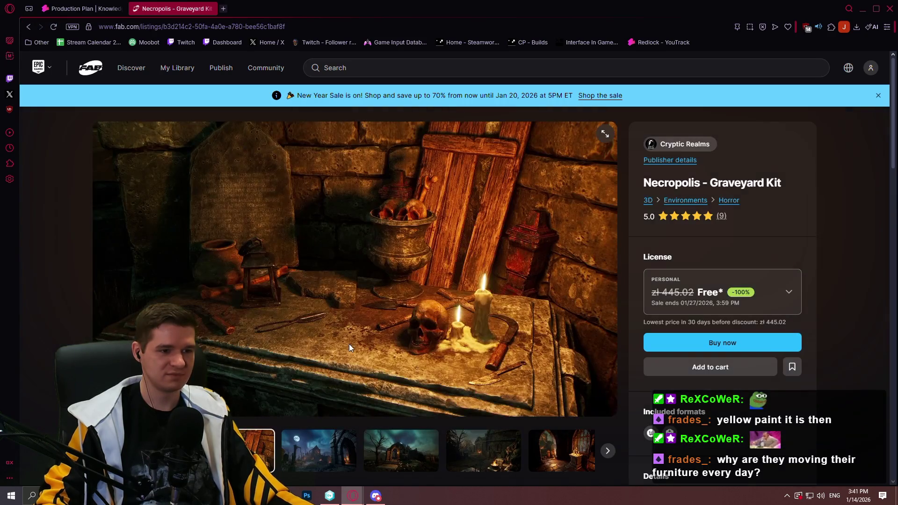
pyautogui.click(402, 451)
pyautogui.click(437, 450)
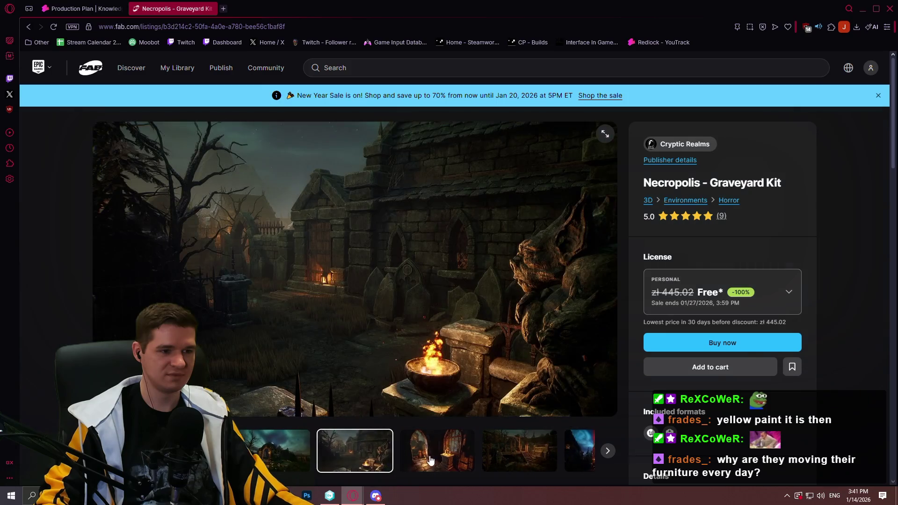
pyautogui.click(449, 452)
pyautogui.click(449, 451)
pyautogui.click(456, 454)
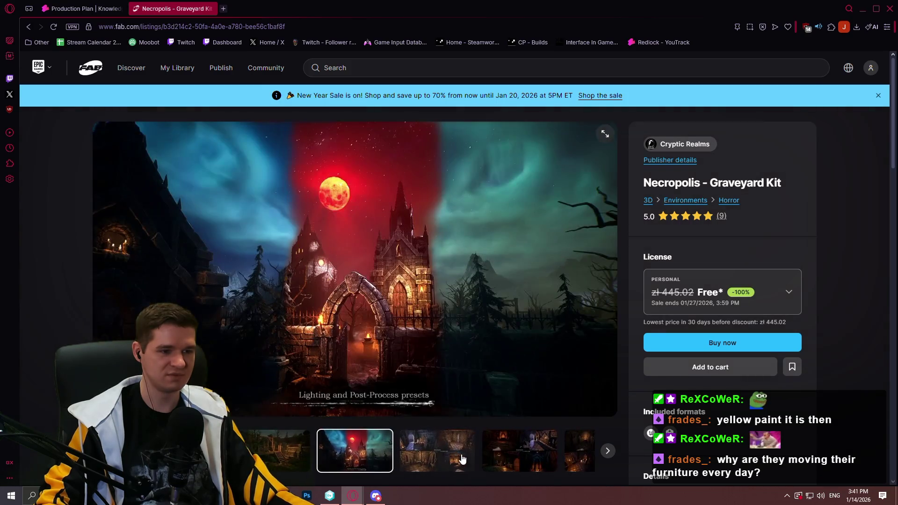
pyautogui.click(462, 459)
pyautogui.click(463, 459)
pyautogui.click(468, 459)
pyautogui.click(476, 460)
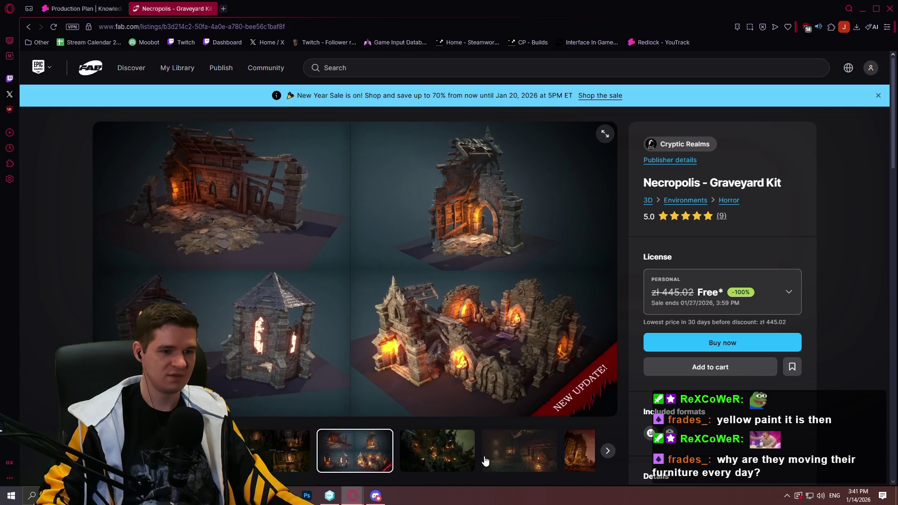
pyautogui.click(484, 460)
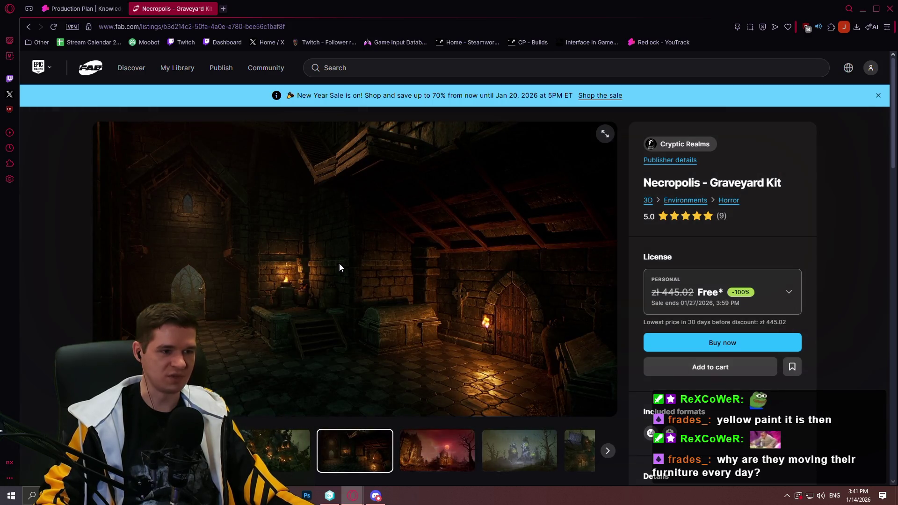
# Step: Browse the remaining gallery previews: Architecture, Graves, Ruins Update, Props, Groups, Rocks and Foliage, interiors
pyautogui.click(423, 444)
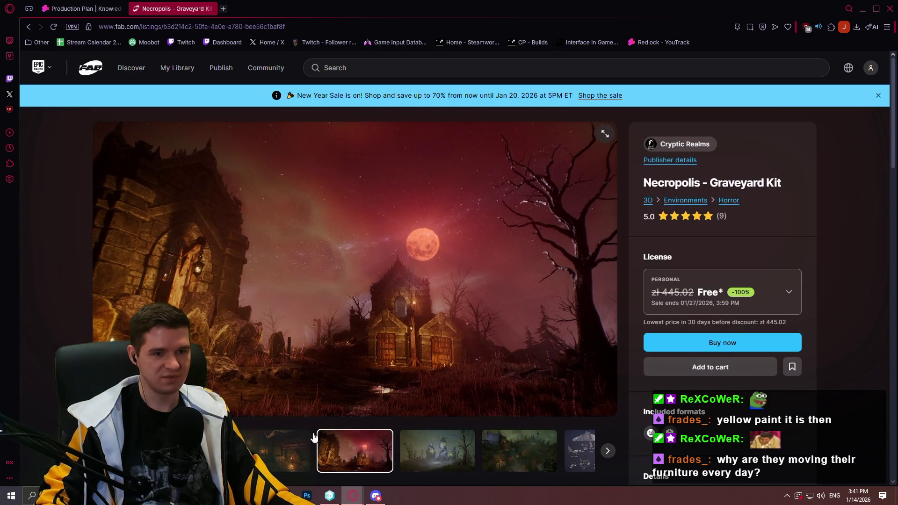
pyautogui.click(403, 460)
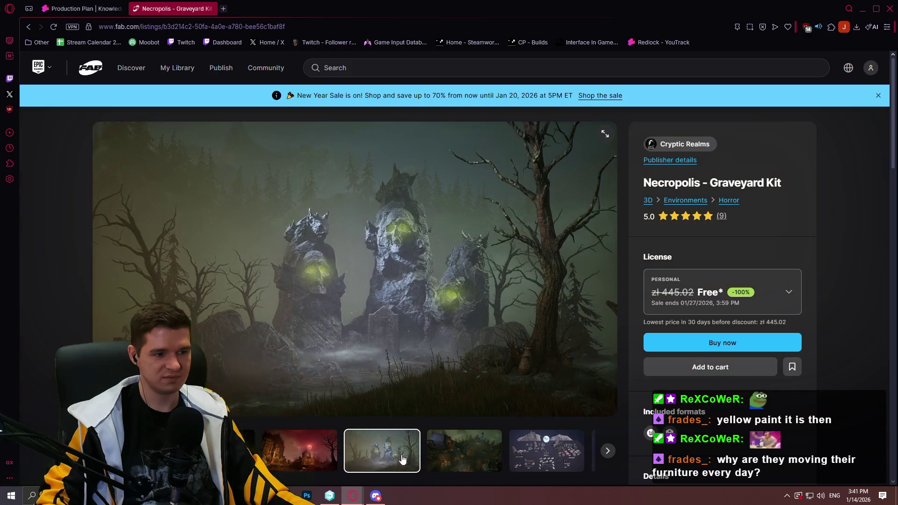
pyautogui.click(457, 458)
pyautogui.click(454, 457)
pyautogui.click(451, 455)
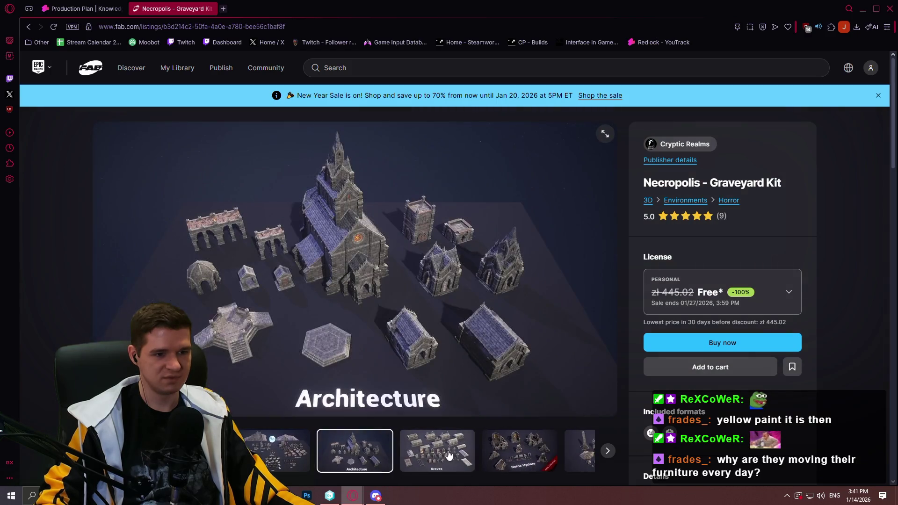
pyautogui.click(449, 454)
pyautogui.click(449, 453)
pyautogui.click(450, 454)
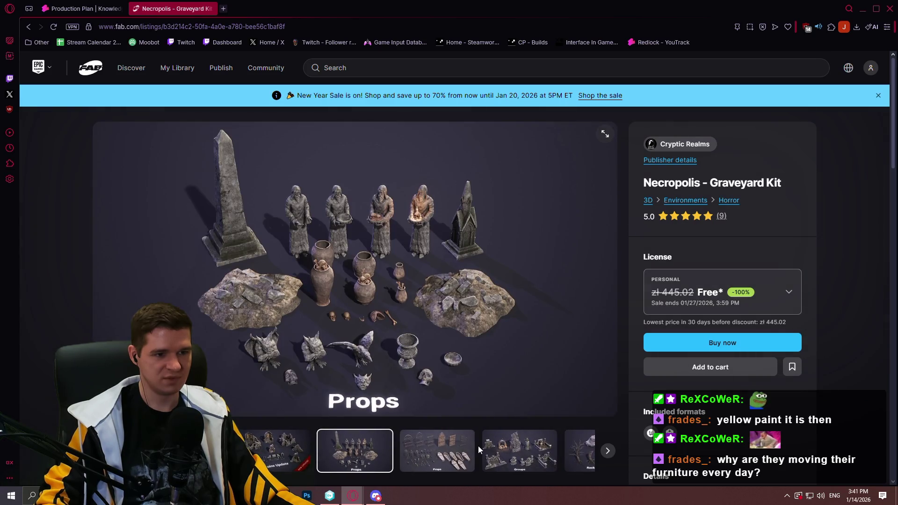
pyautogui.click(451, 453)
pyautogui.click(468, 444)
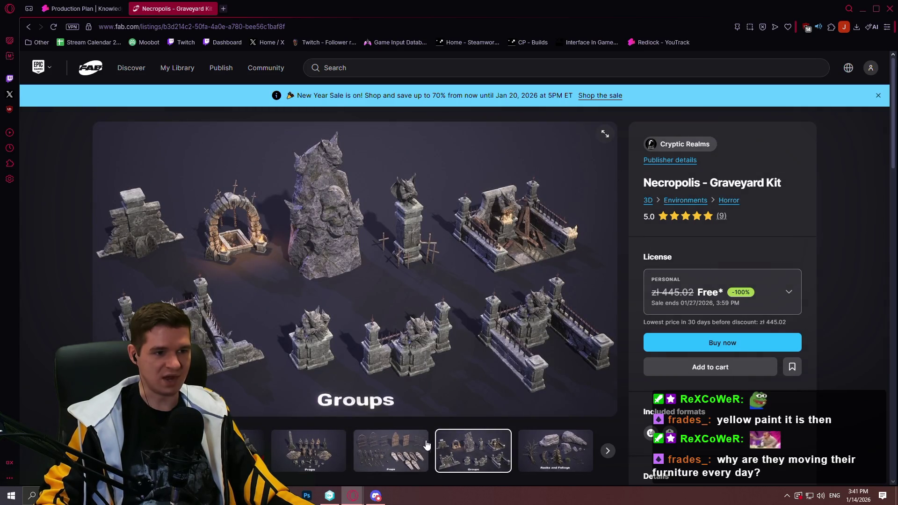
pyautogui.click(555, 450)
pyautogui.click(473, 451)
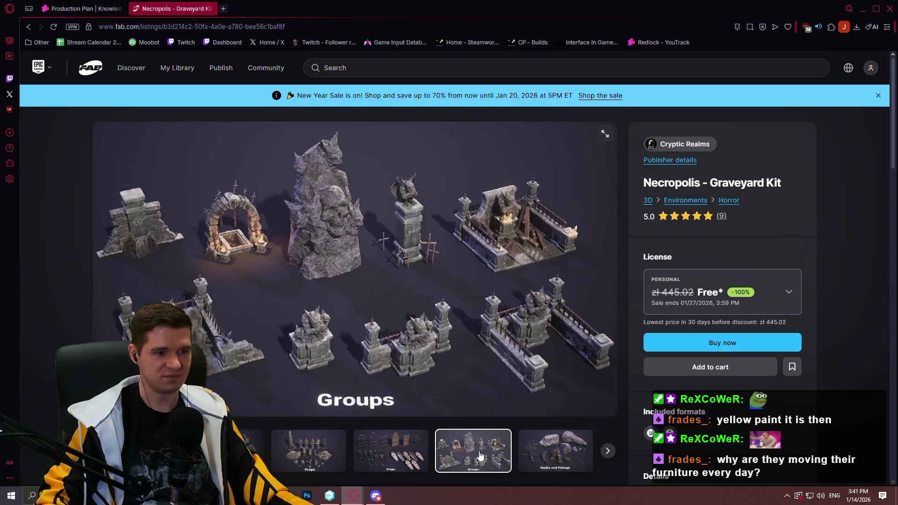
pyautogui.click(308, 450)
pyautogui.press('Right')
pyautogui.press('Right')
pyautogui.press('Right')
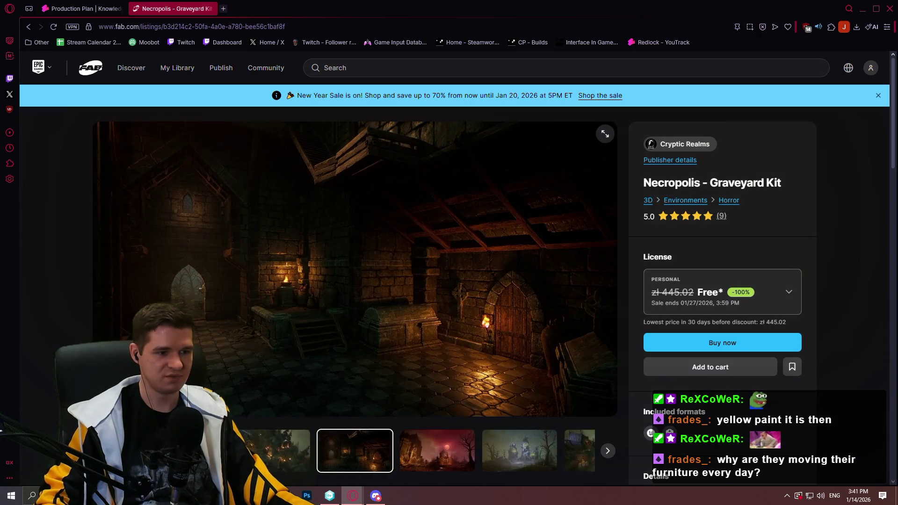
pyautogui.click(293, 450)
pyautogui.click(293, 450)
pyautogui.click(292, 451)
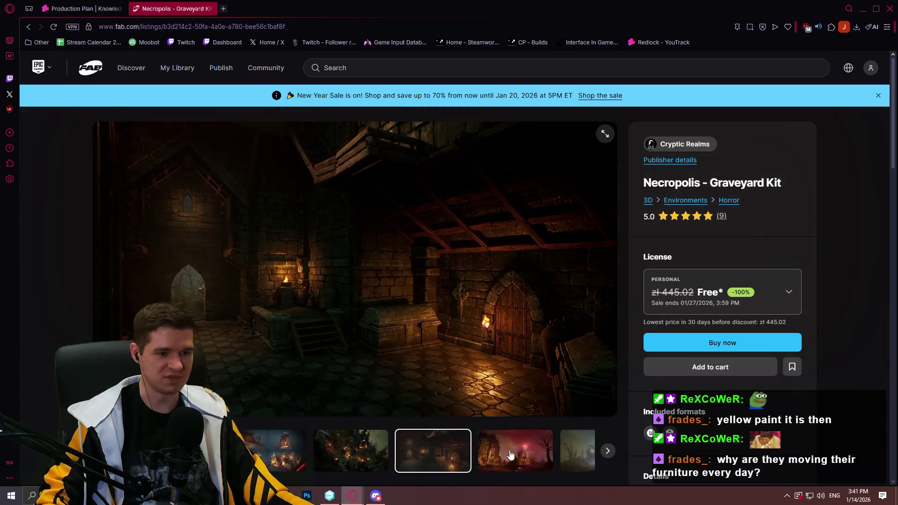
pyautogui.click(293, 450)
pyautogui.click(355, 450)
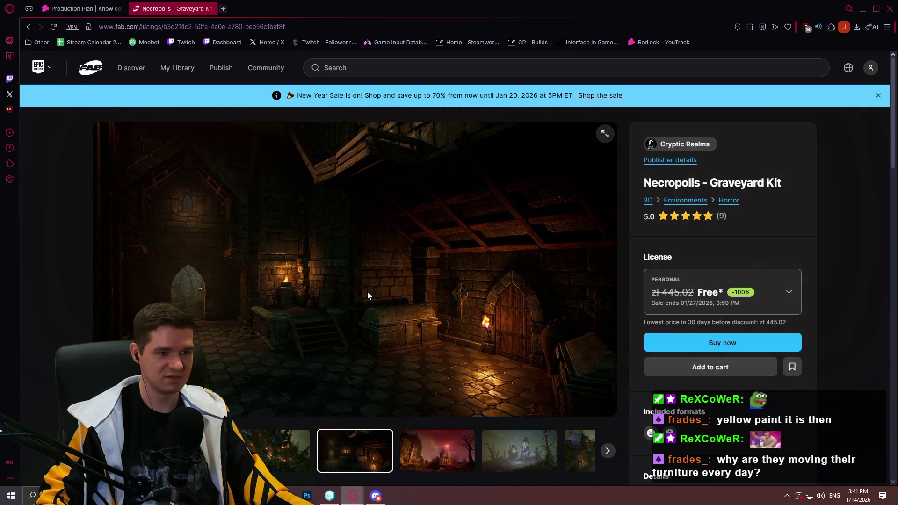
# Step: View the previews enlarged to fill the window, stepping back and forward, then return to the listing
pyautogui.click(604, 134)
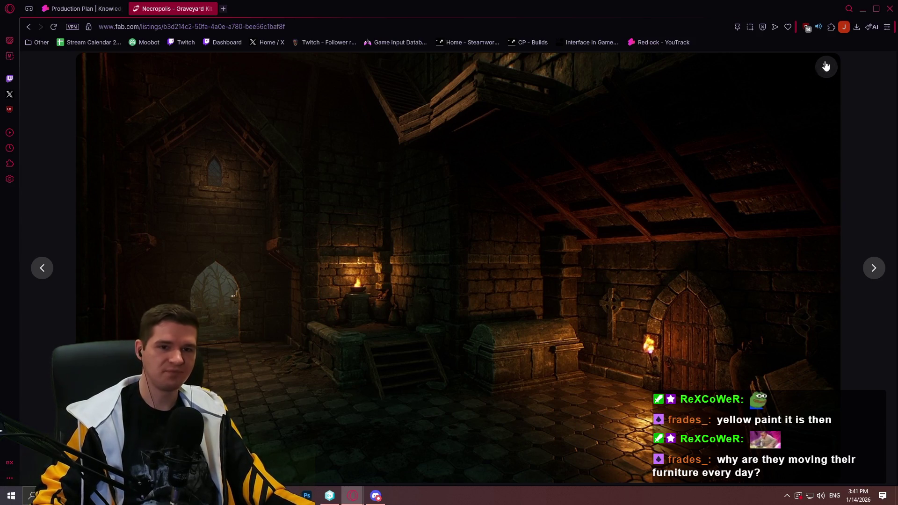
pyautogui.click(872, 268)
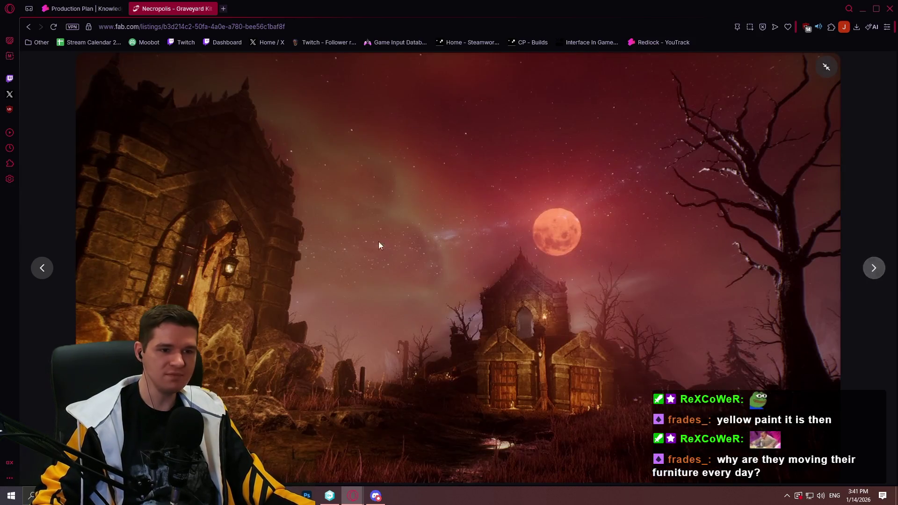
pyautogui.click(39, 270)
pyautogui.click(39, 271)
pyautogui.click(39, 271)
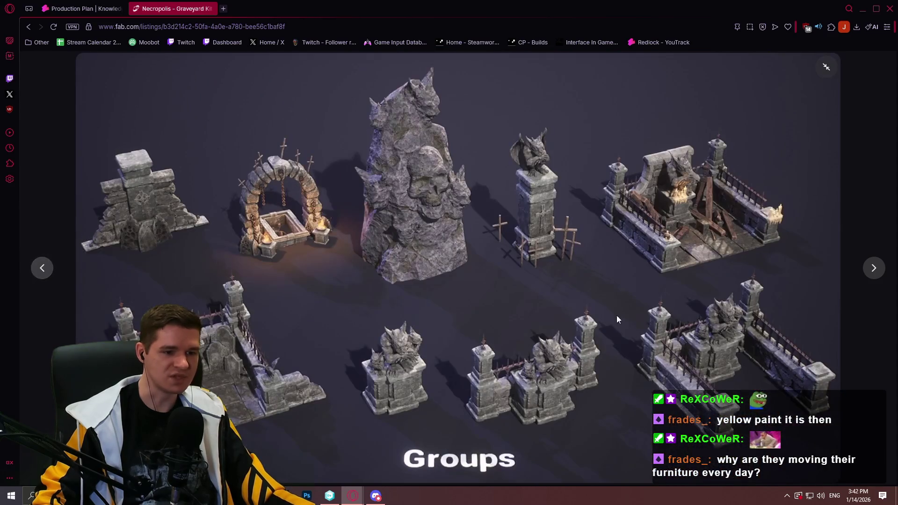
pyautogui.click(866, 277)
pyautogui.click(867, 277)
pyautogui.click(866, 277)
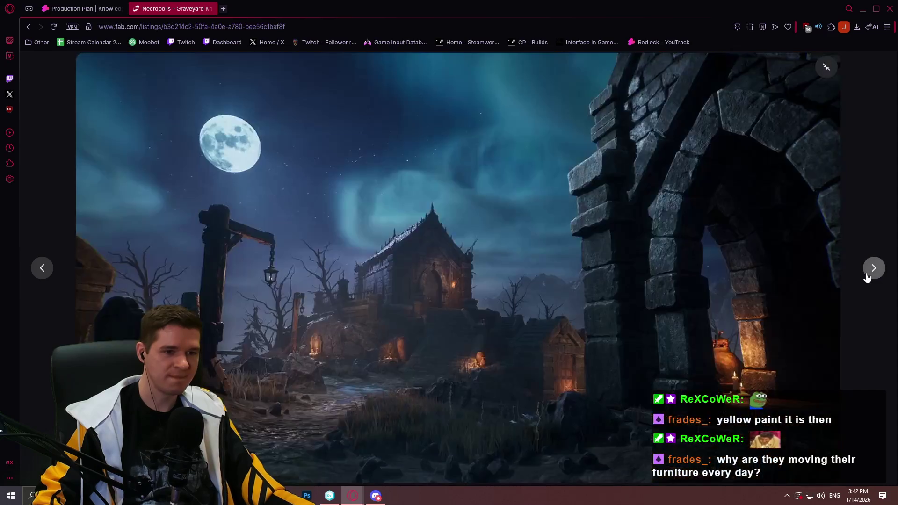
pyautogui.click(866, 278)
pyautogui.click(825, 67)
# Step: Expand the kit's full description, scroll to Technical details, and detach the 80 LEVEL X post into its own window
pyautogui.scroll(-5, 312, 178)
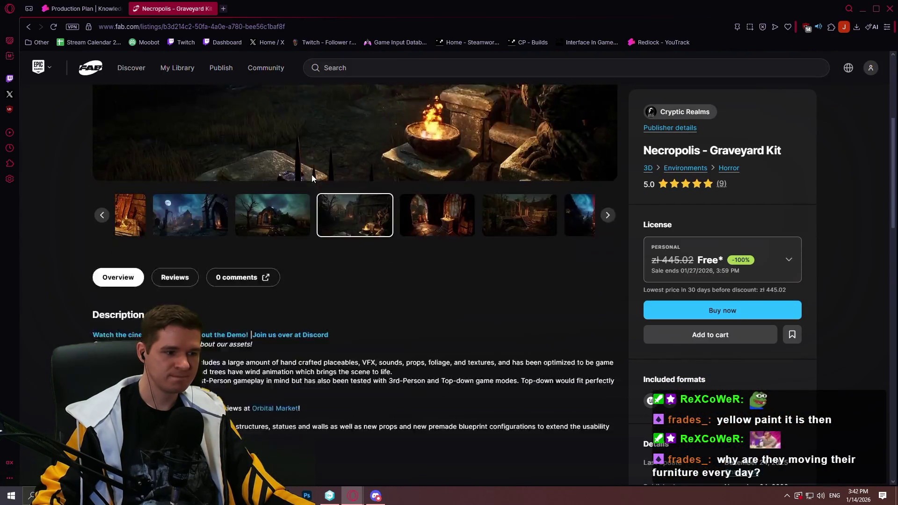
pyautogui.scroll(-4, 312, 178)
pyautogui.click(115, 272)
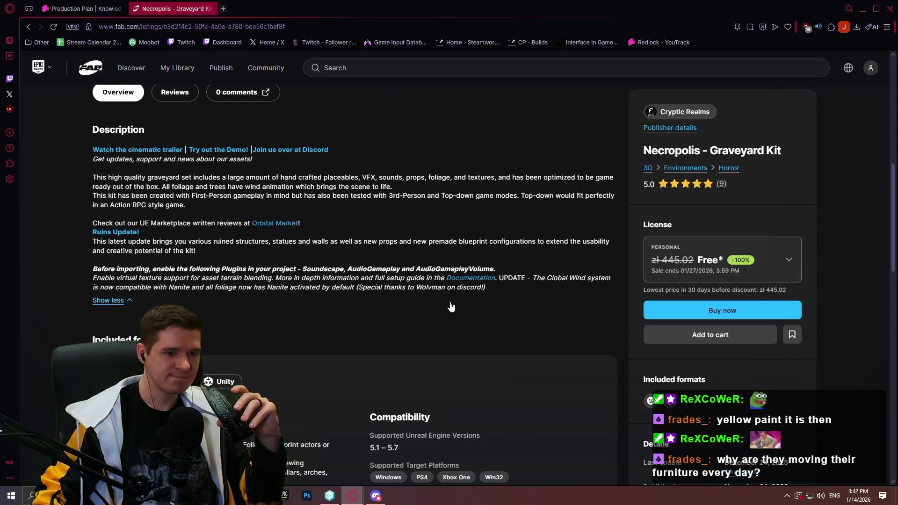
pyautogui.scroll(-5, 214, 244)
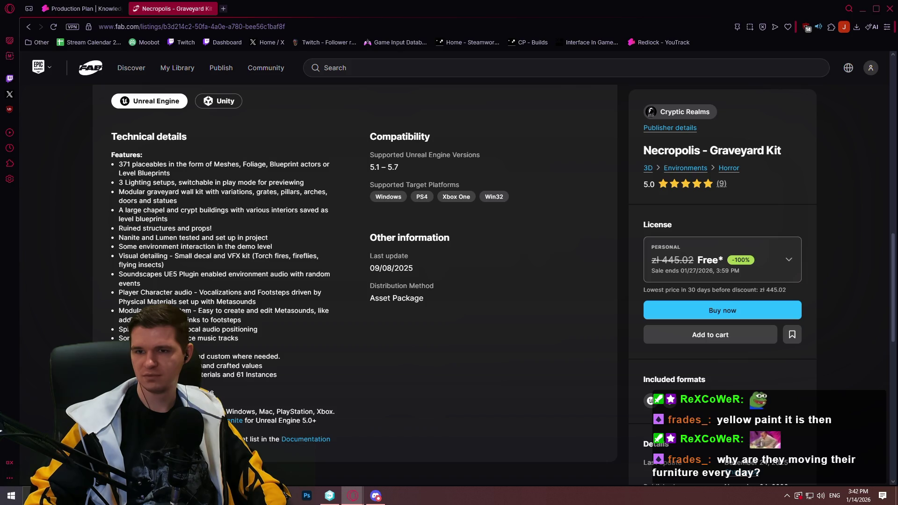
pyautogui.moveTo(628, 222); pyautogui.dragTo(450, 192)
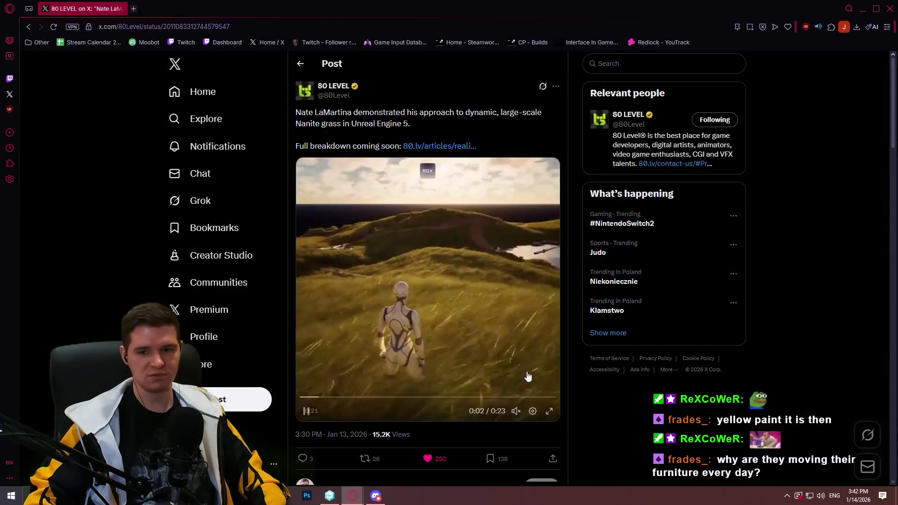
# Step: Watch the 80 LEVEL Nanite grass video full screen, then open the linked 80.lv article
pyautogui.click(551, 411)
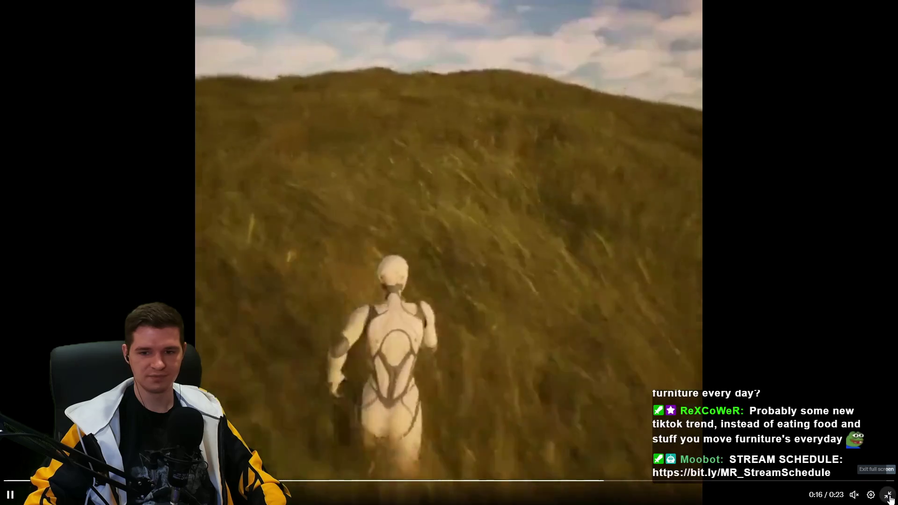
pyautogui.click(888, 496)
pyautogui.click(436, 146)
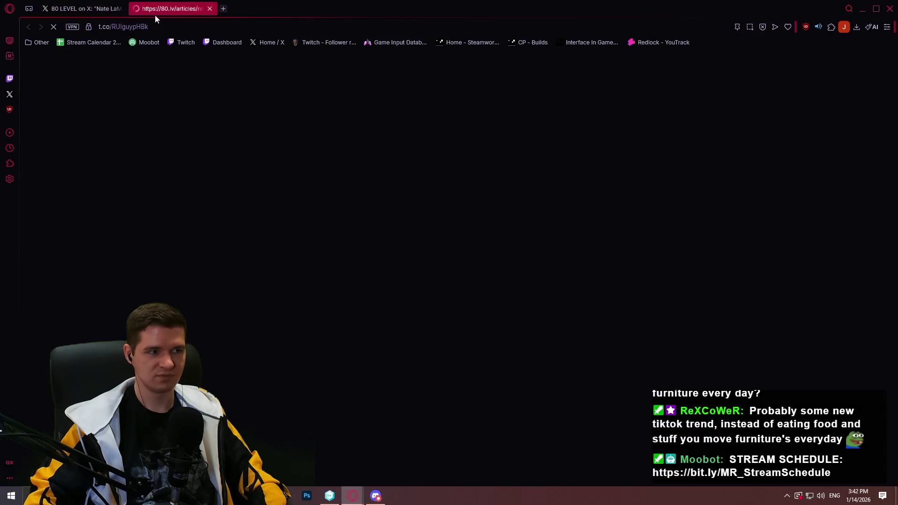
# Step: Close the X post and scroll the 80.lv article to its embedded YouTube video
pyautogui.click(120, 9)
pyautogui.scroll(-5, 570, 210)
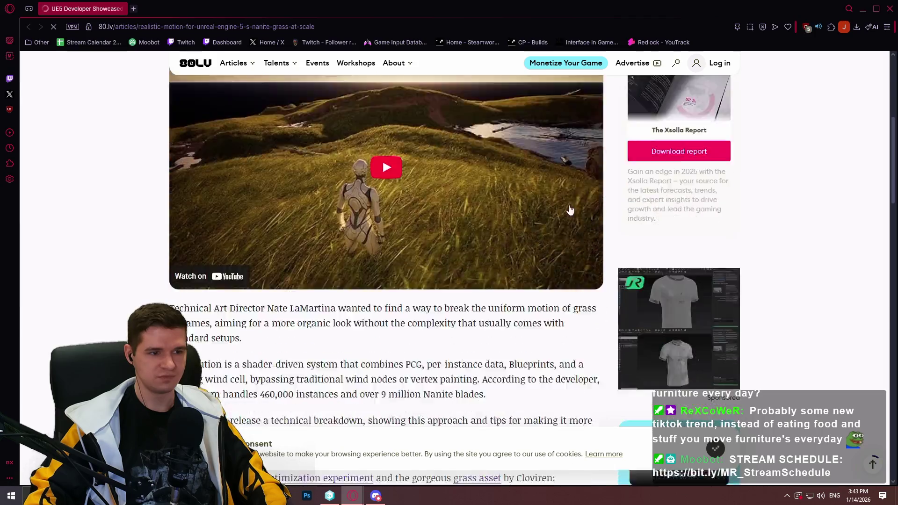
pyautogui.scroll(-5, 570, 210)
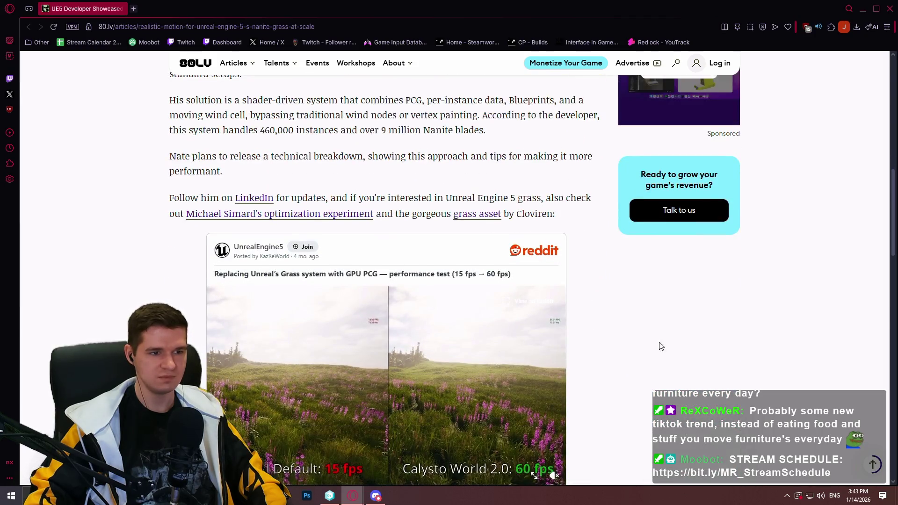
pyautogui.scroll(-3, 660, 346)
pyautogui.scroll(2, 459, 371)
pyautogui.scroll(-1, 570, 415)
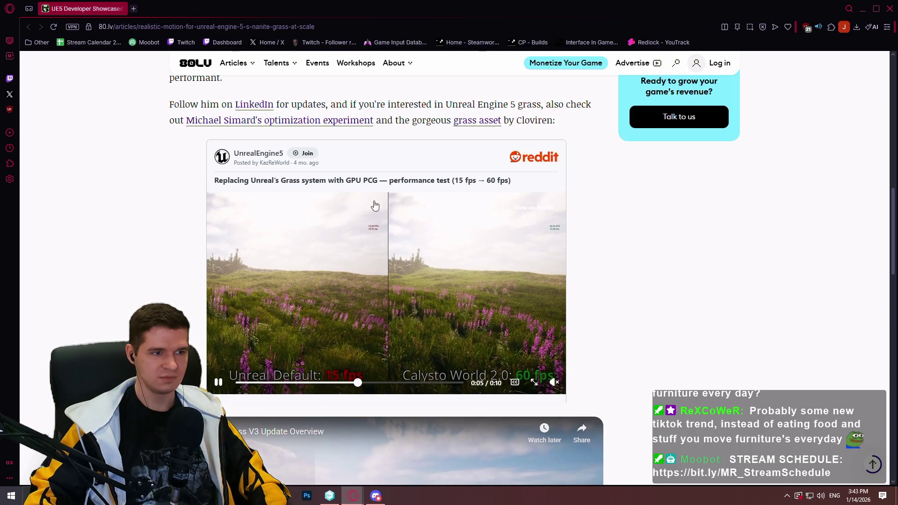
pyautogui.scroll(1, 397, 206)
pyautogui.scroll(-1, 578, 359)
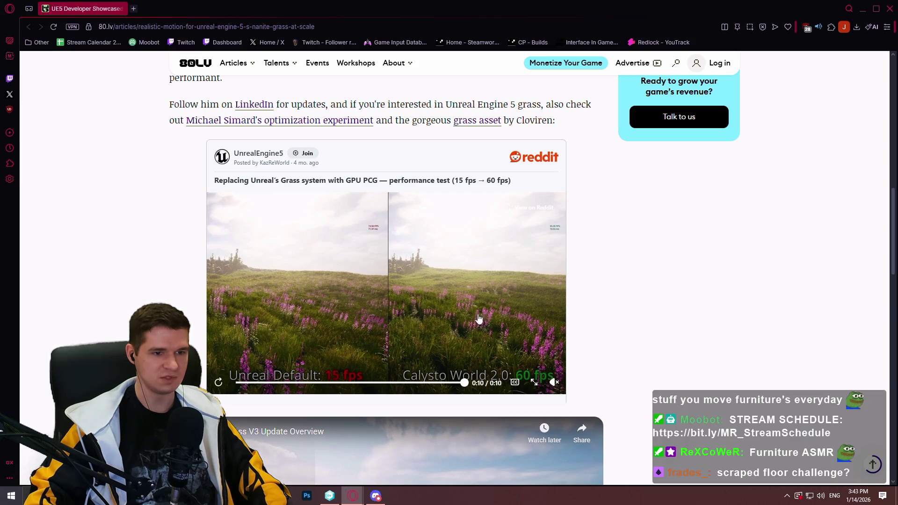
pyautogui.scroll(13, 368, 296)
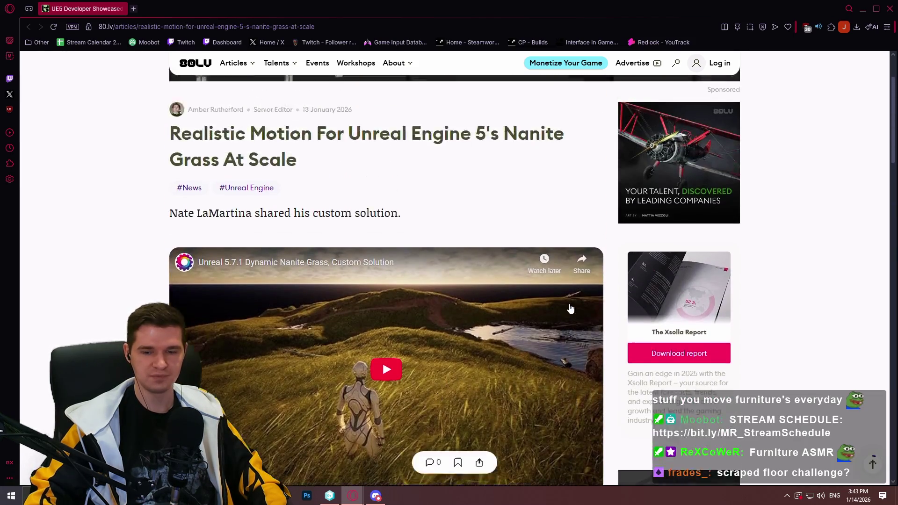
pyautogui.scroll(-5, 392, 244)
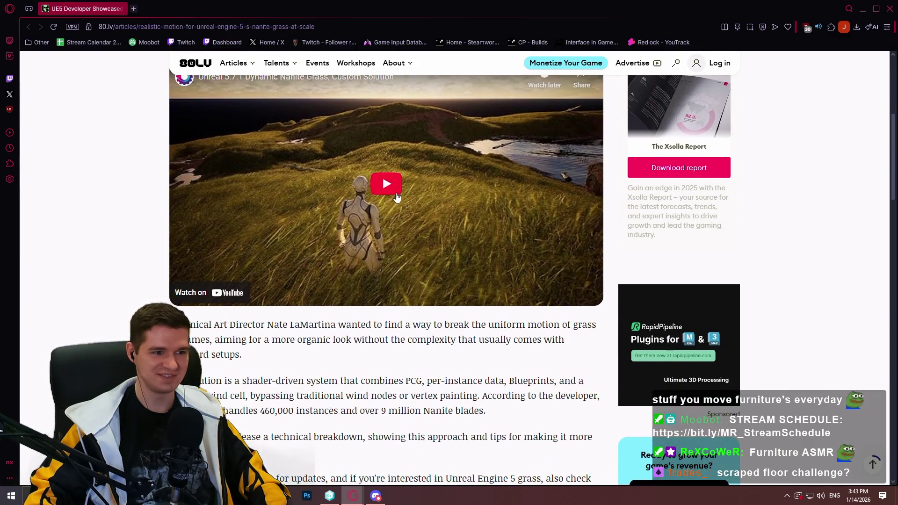
# Step: Play the Unreal 5.7.1 Dynamic Nanite Grass video at a chosen quality, full screen
pyautogui.click(386, 184)
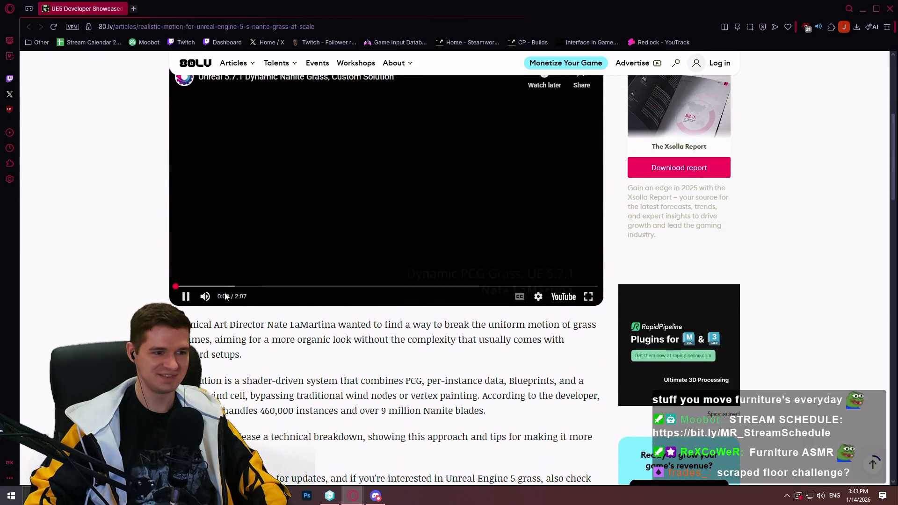
pyautogui.click(539, 298)
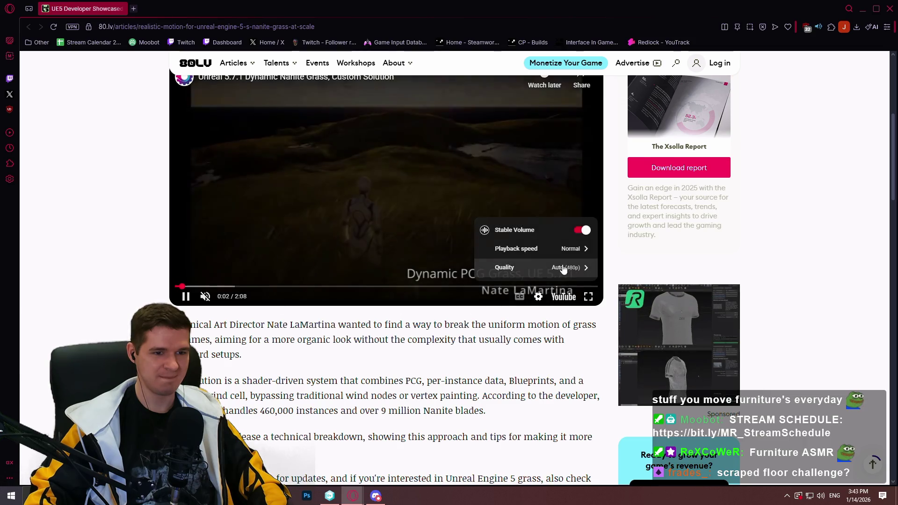
pyautogui.click(580, 266)
pyautogui.click(500, 137)
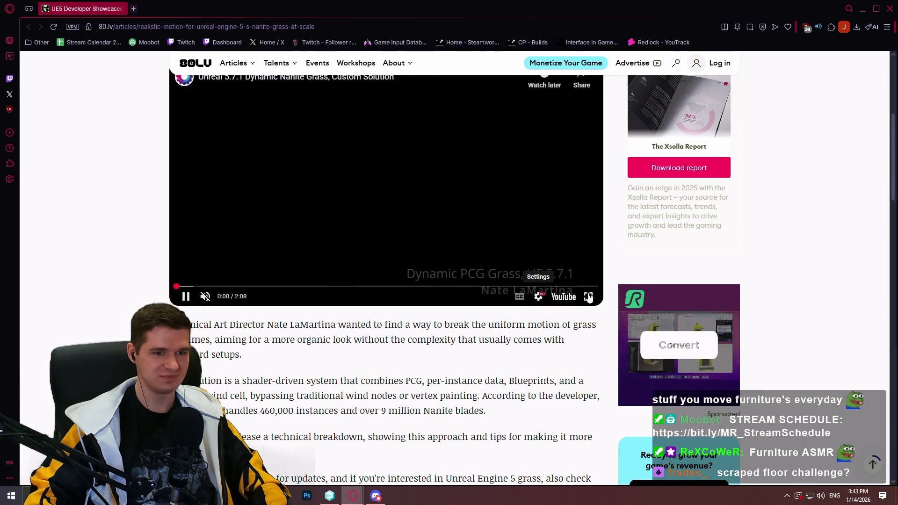
pyautogui.click(589, 296)
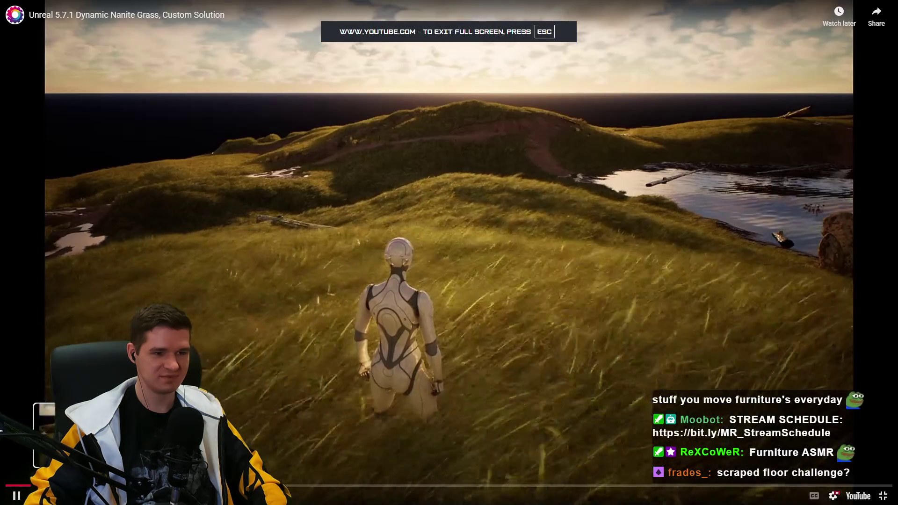
# Step: Pause the grass video, dismiss the More videos strip, resume, and seek ahead to the editor setup
pyautogui.click(588, 430)
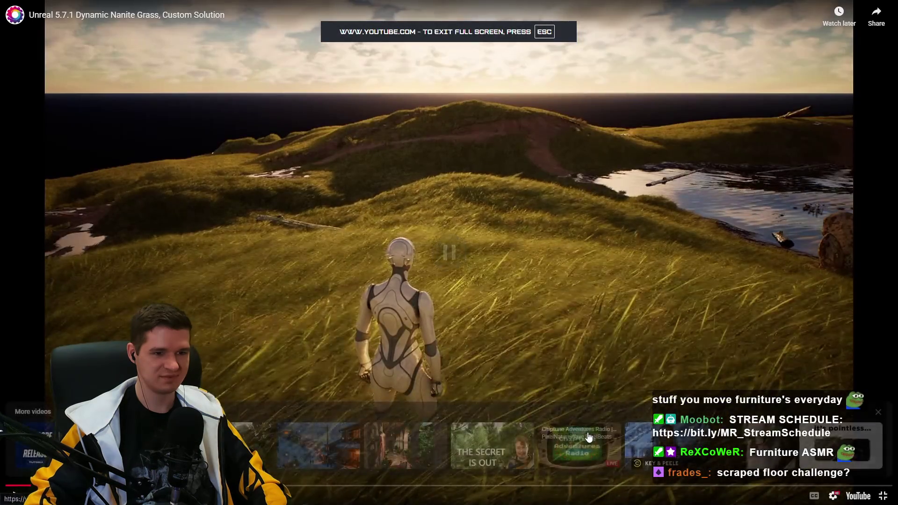
pyautogui.click(879, 412)
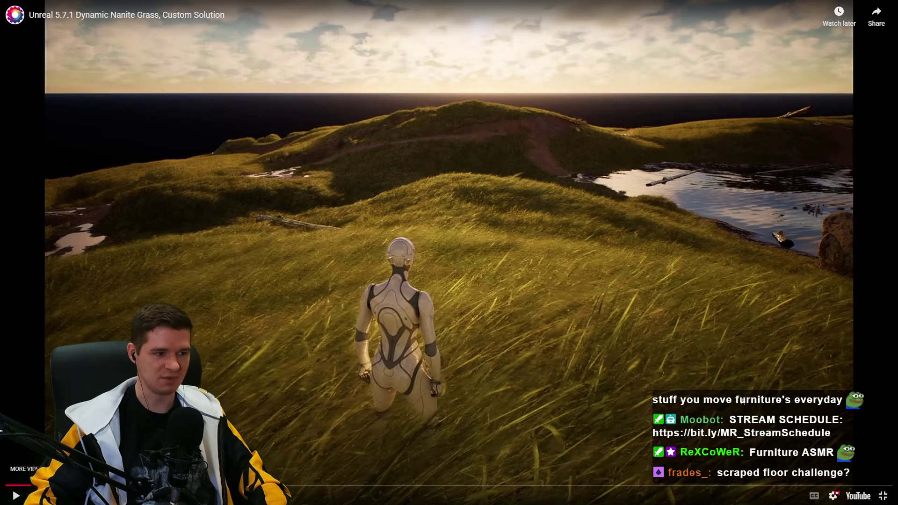
pyautogui.press('space')
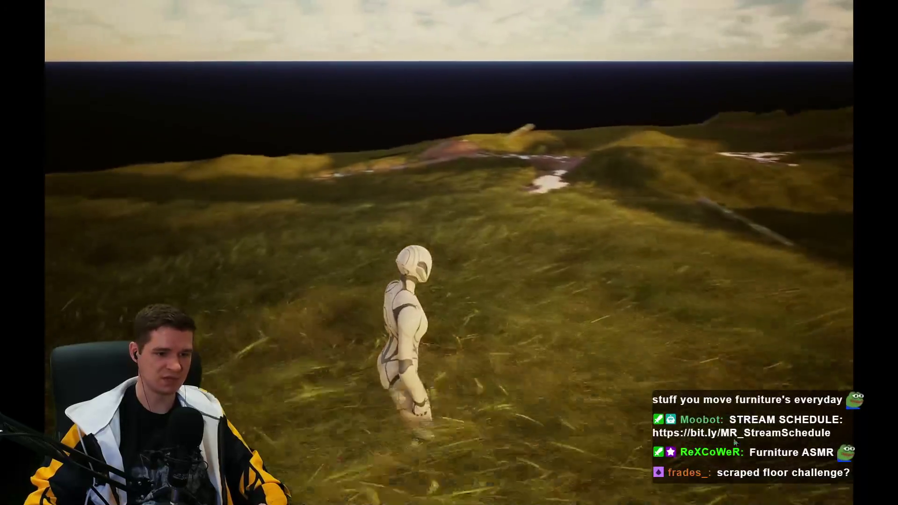
pyautogui.moveTo(449, 253)
pyautogui.click(347, 489)
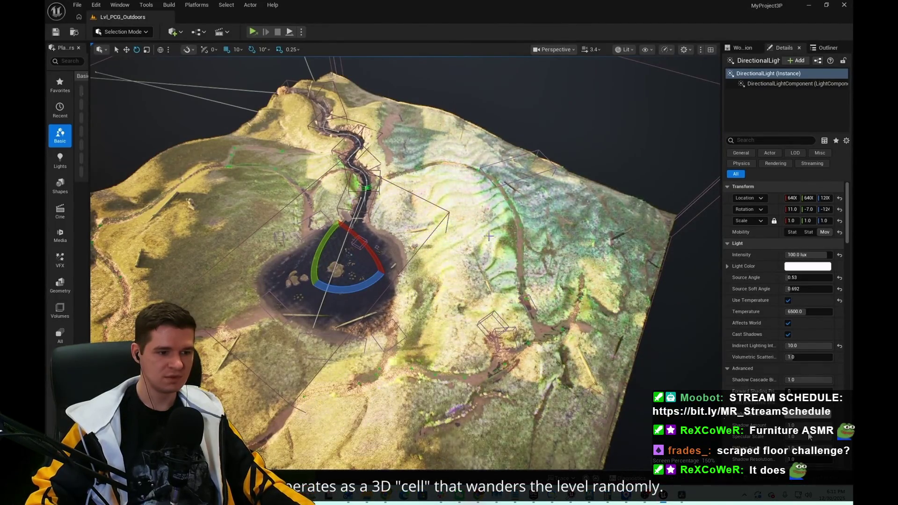
# Step: Watch the rest of the grass video, exit full screen, and scroll down to the Nanite Grass V3 embed
pyautogui.click(536, 409)
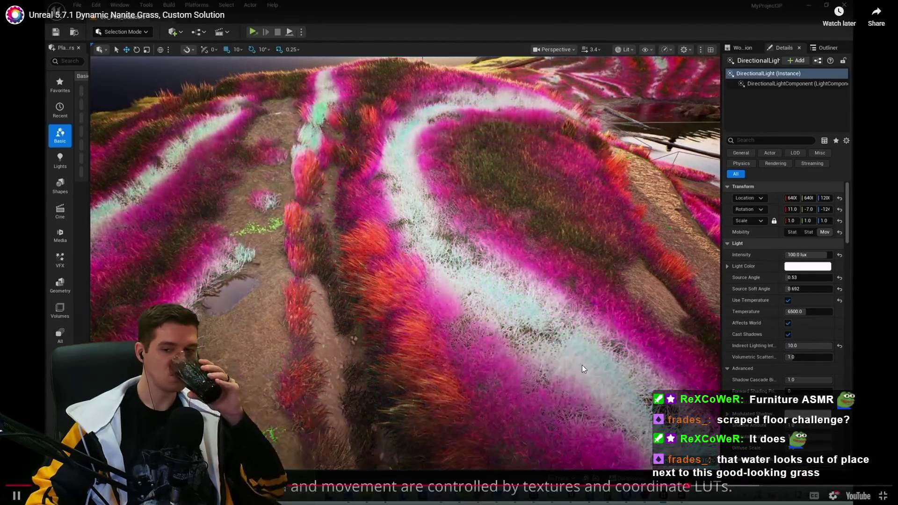
pyautogui.click(582, 365)
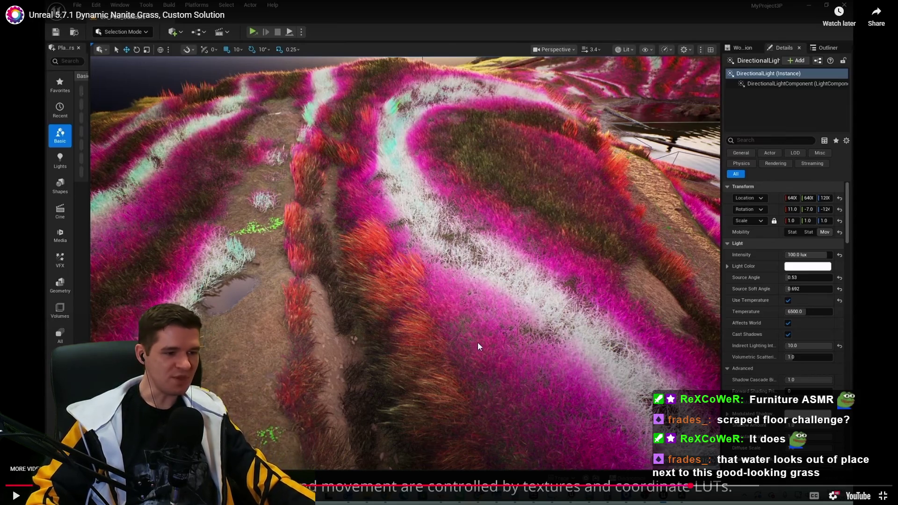
pyautogui.click(461, 261)
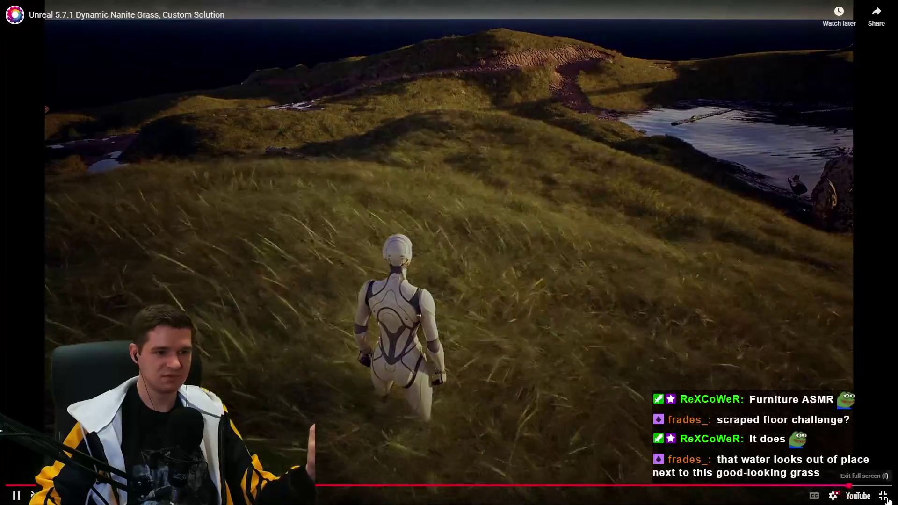
pyautogui.click(883, 496)
pyautogui.scroll(-15, 811, 225)
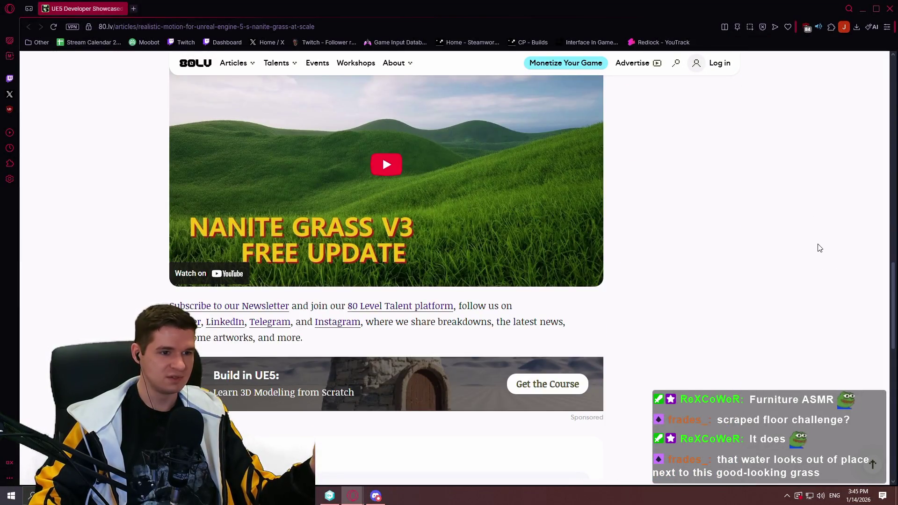
# Step: Close the 80 Level article window and the Necropolis Fab tab, returning to the YouTrack Production Plan
pyautogui.scroll(-2, 819, 248)
pyautogui.scroll(1, 822, 256)
pyautogui.scroll(-3, 822, 260)
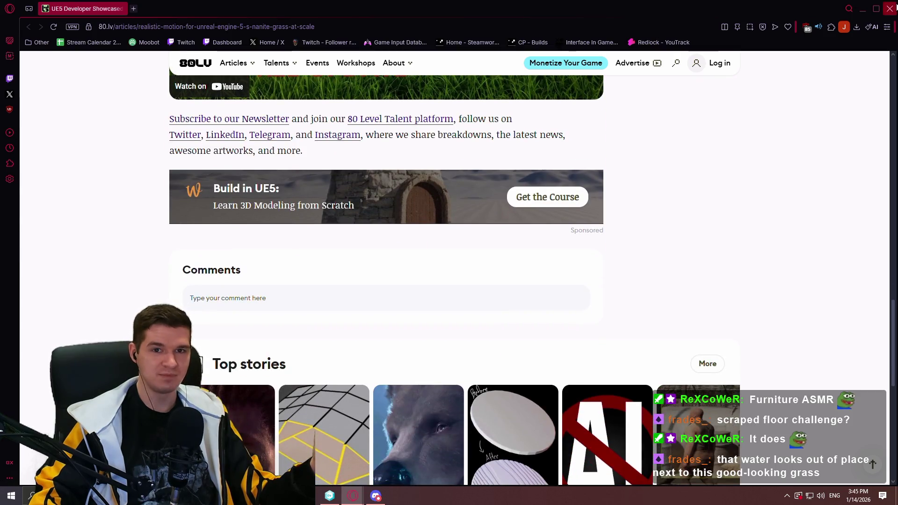
pyautogui.click(890, 8)
pyautogui.scroll(10, 298, 195)
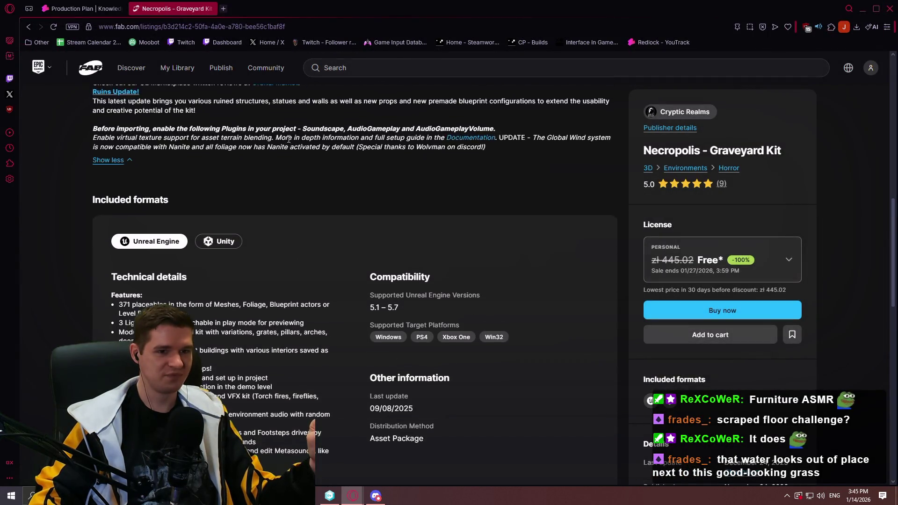
pyautogui.click(212, 9)
pyautogui.scroll(4, 785, 333)
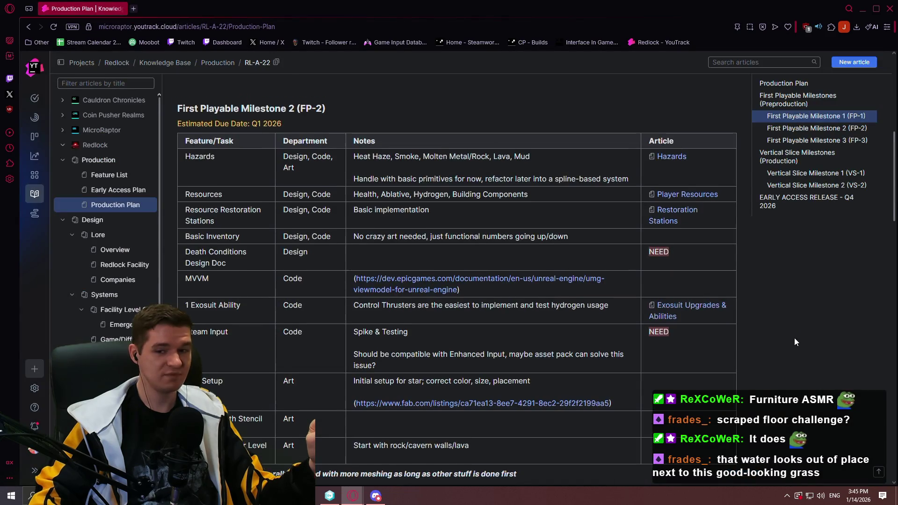
# Step: Confirm Unity DevOps Version Control has no pending changes, then close it
pyautogui.click(330, 496)
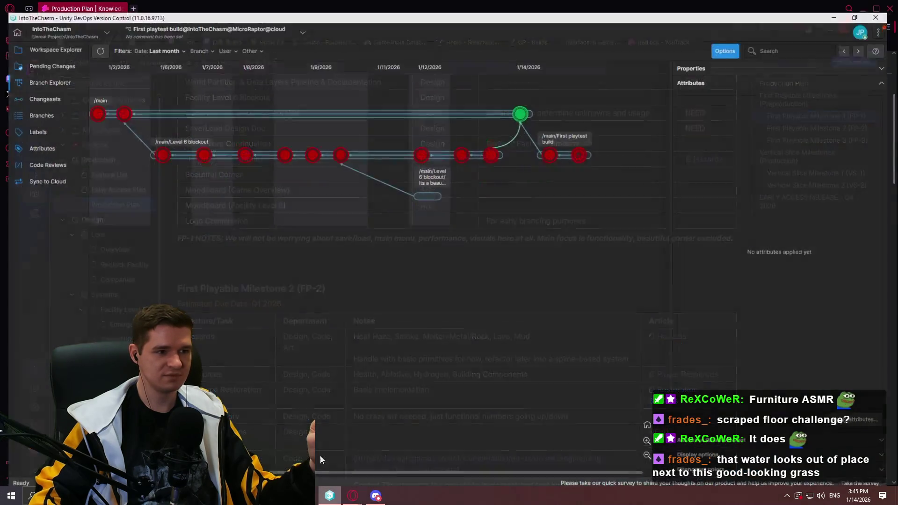
pyautogui.click(45, 54)
pyautogui.click(883, 6)
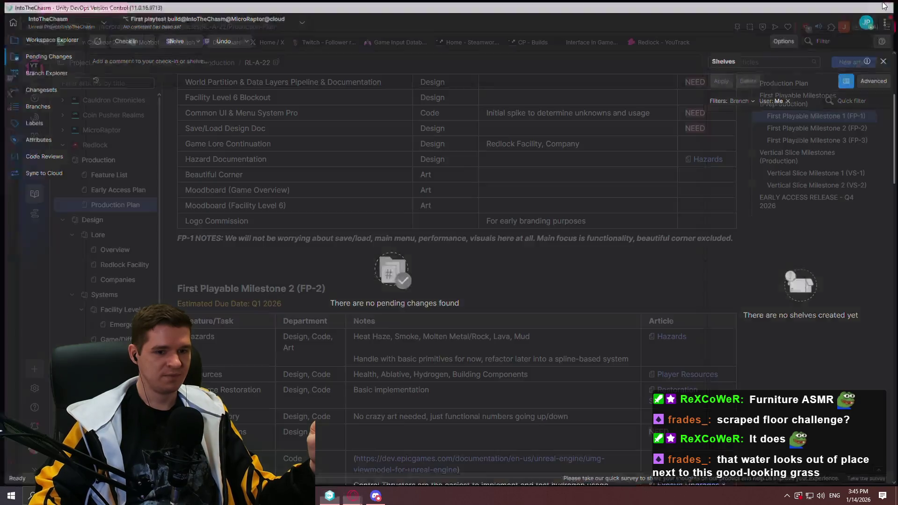
# Step: Close the Opera browser and minimize it, leaving the bare desktop
pyautogui.scroll(2, 819, 303)
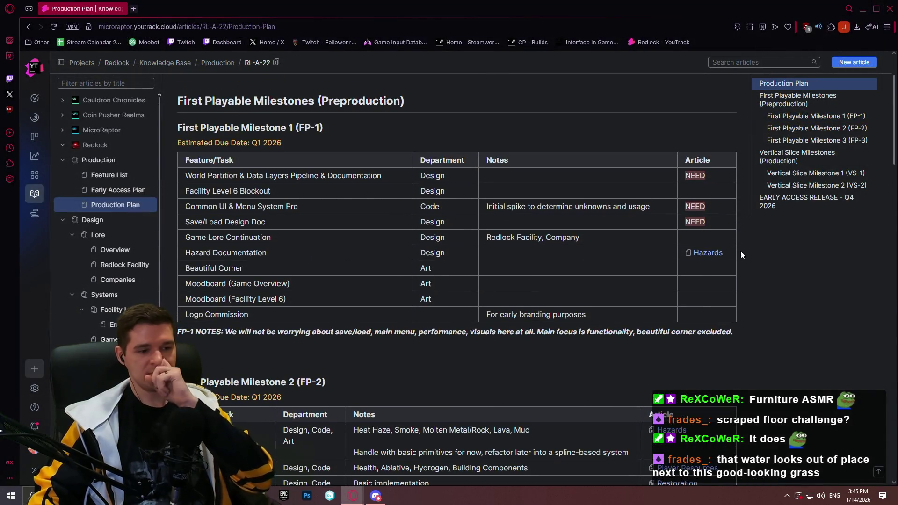
pyautogui.click(886, 3)
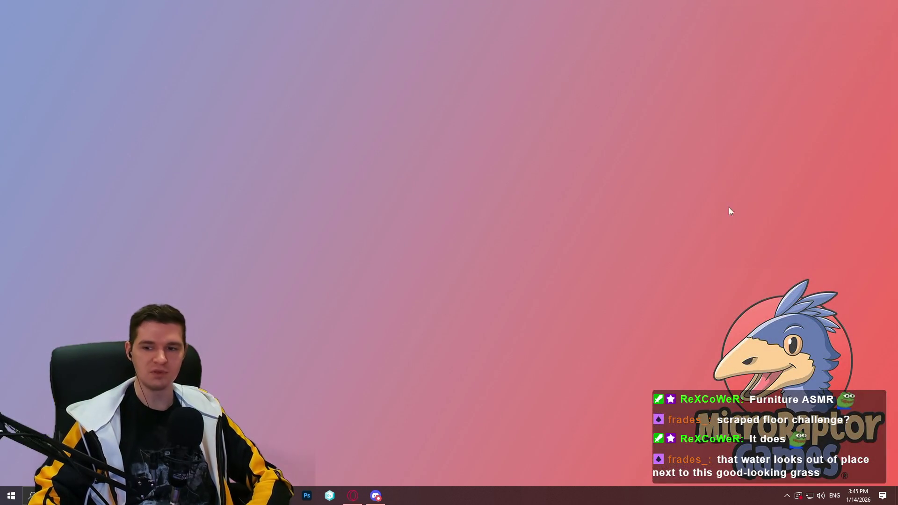
pyautogui.press('super+3')
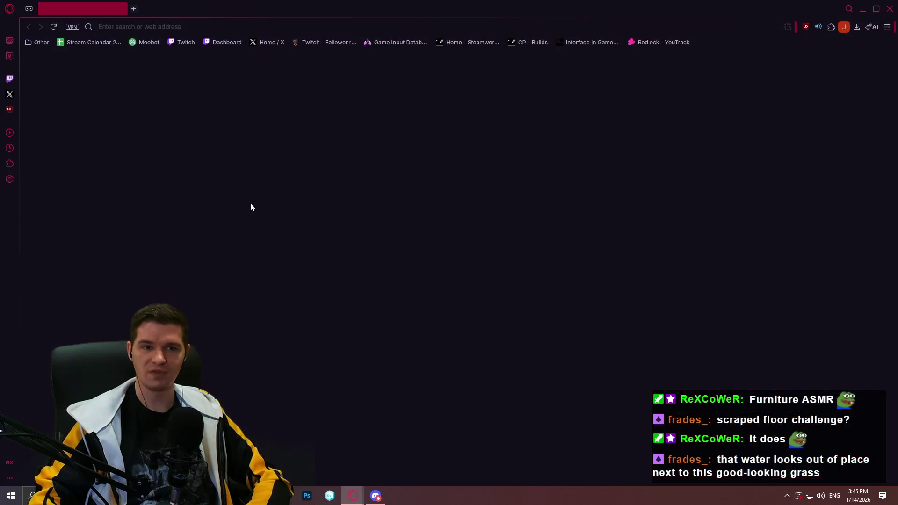
pyautogui.press('super+3')
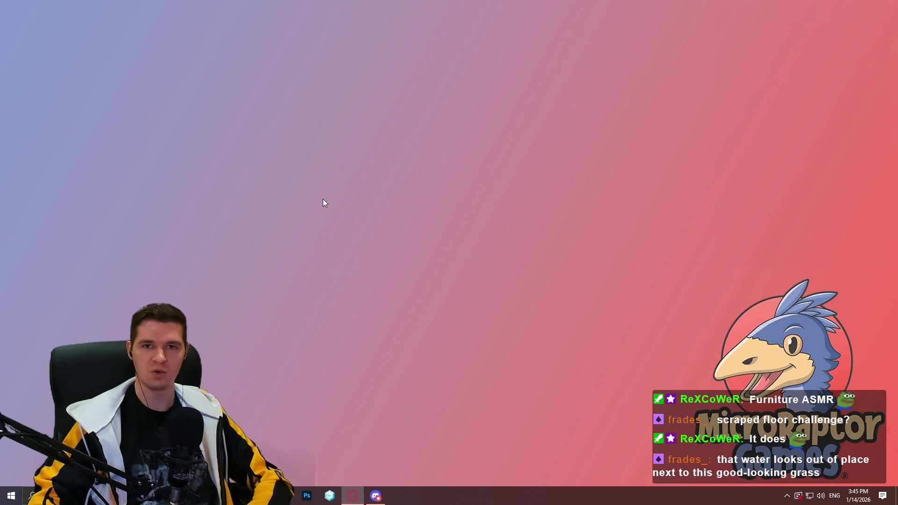